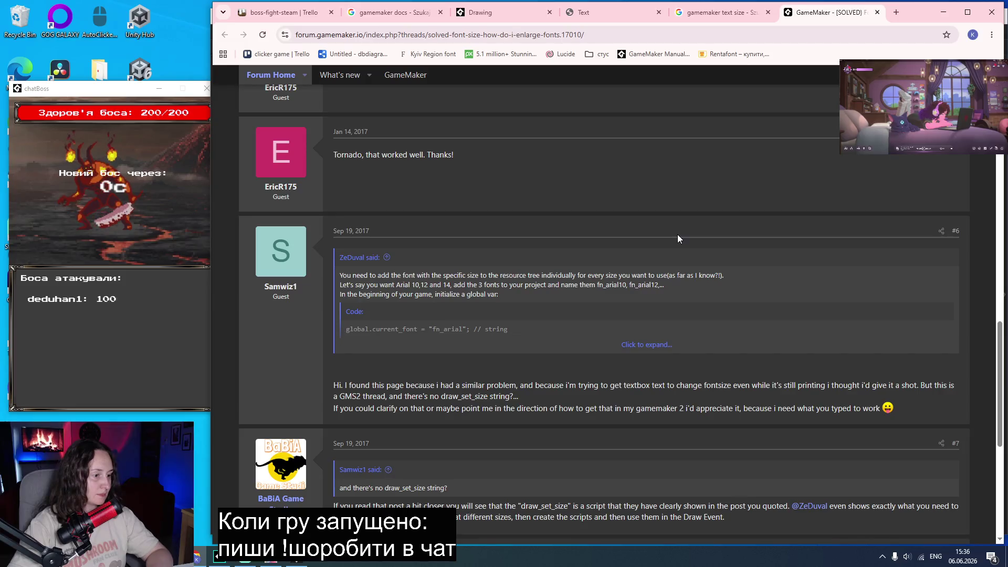
Scroll through and close the forum thread about enlarging fonts.
{"action": "scroll", "coordinate": [677, 239], "scroll_direction": "down", "scroll_amount": 3}
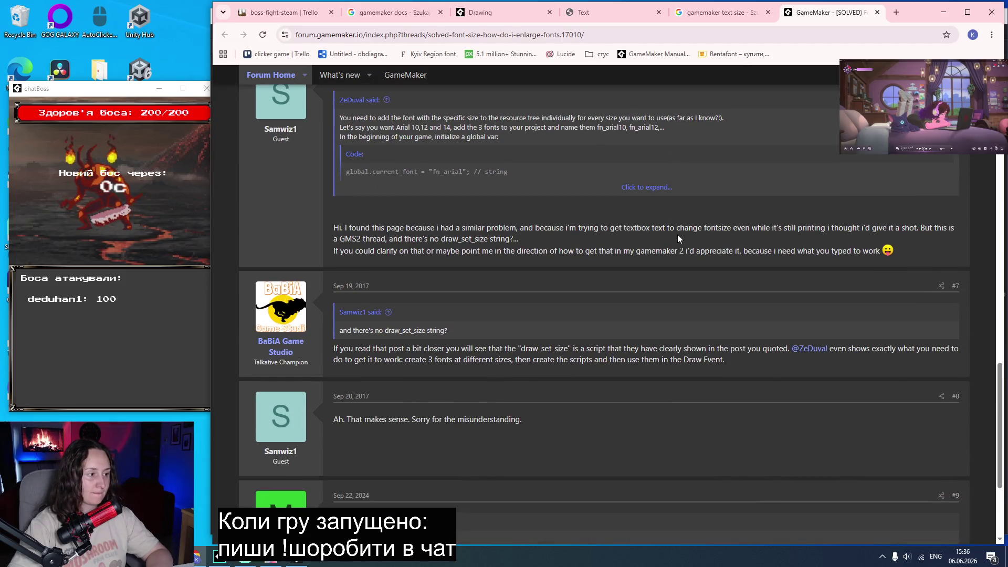
{"action": "scroll", "coordinate": [677, 239], "scroll_direction": "down", "scroll_amount": 3}
{"action": "scroll", "coordinate": [678, 239], "scroll_direction": "down", "scroll_amount": 1}
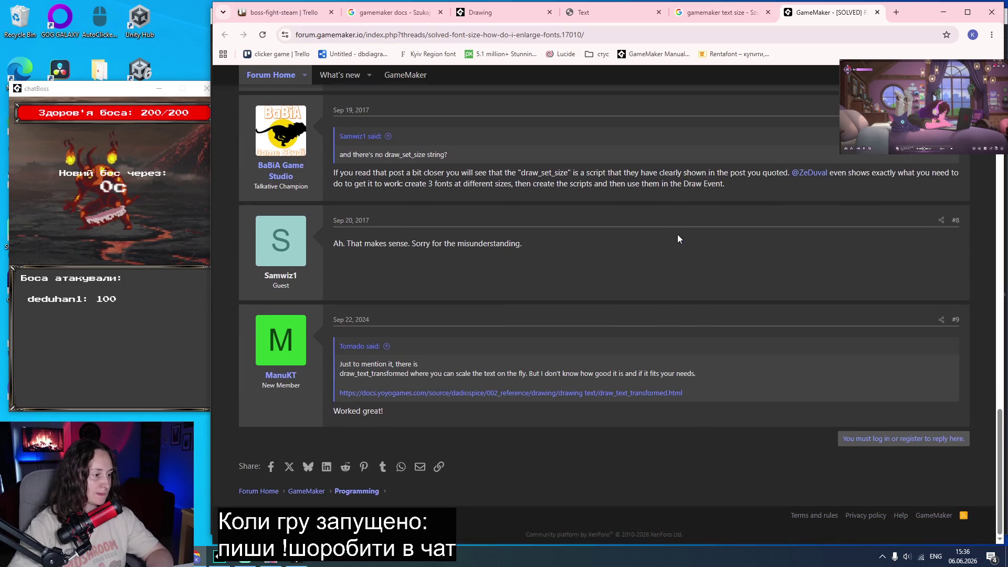
{"action": "key", "text": "ctrl+w"}
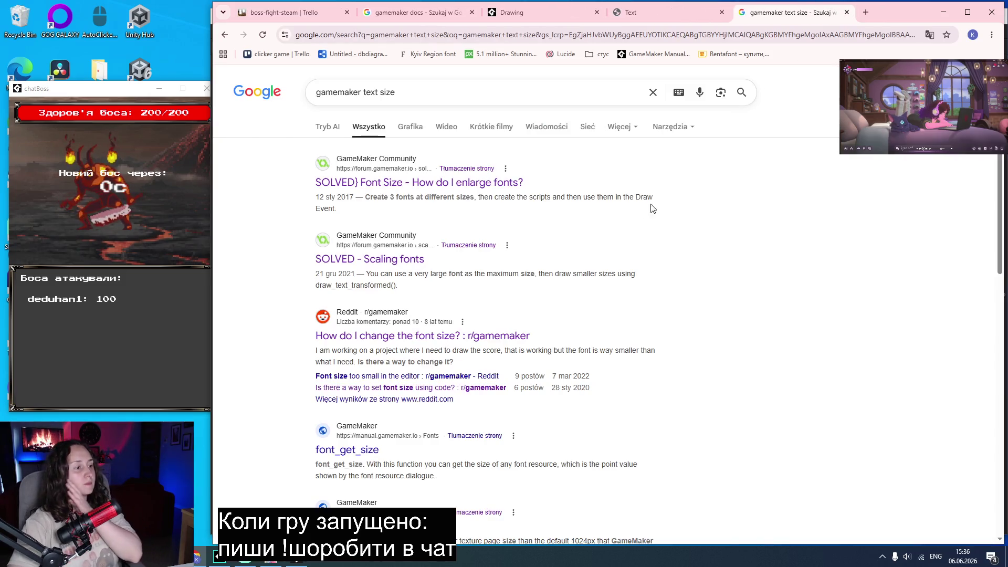
Open the Scaling fonts thread, Reddit font-size question and font_get_size manual page in new tabs.
{"action": "middle_click", "coordinate": [383, 260]}
{"action": "middle_click", "coordinate": [376, 339]}
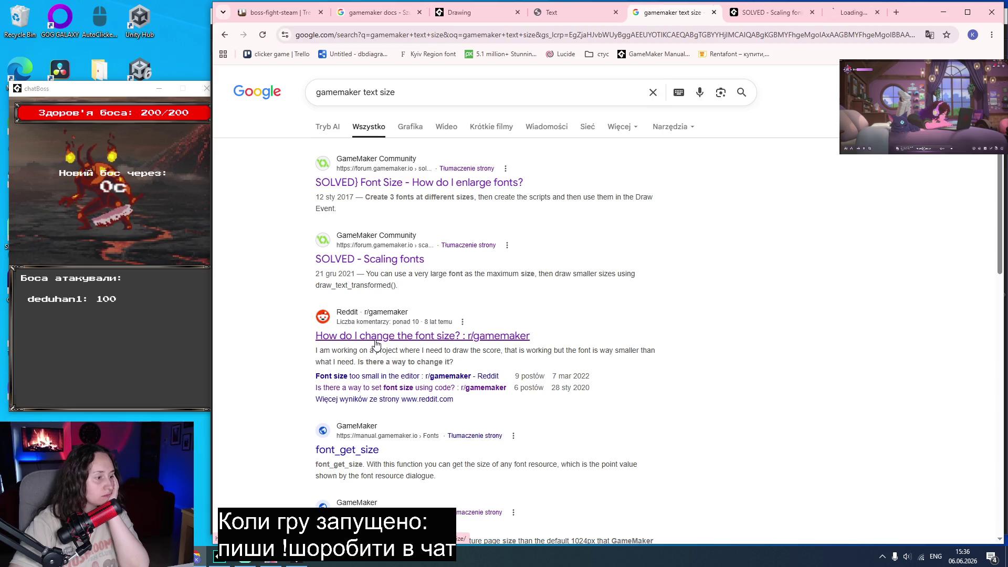
{"action": "scroll", "coordinate": [376, 344], "scroll_direction": "down", "scroll_amount": 3}
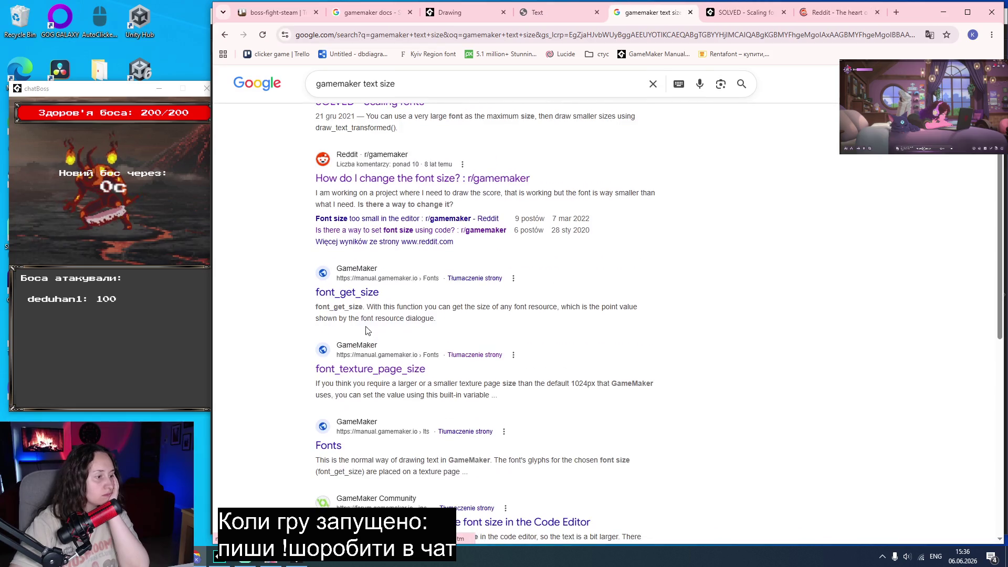
{"action": "middle_click", "coordinate": [361, 293]}
{"action": "left_click", "coordinate": [837, 13]}
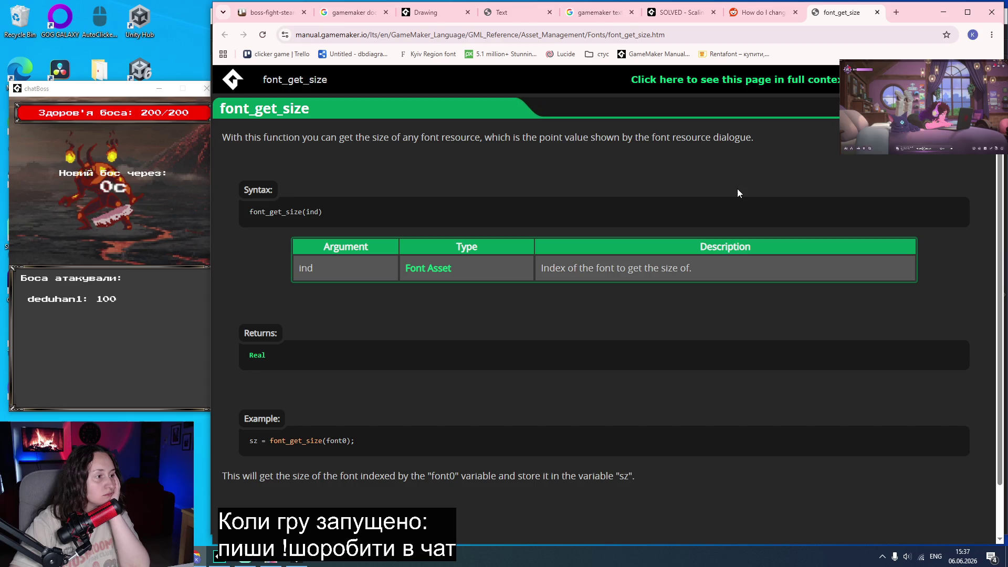
{"action": "scroll", "coordinate": [735, 186], "scroll_direction": "down", "scroll_amount": 2}
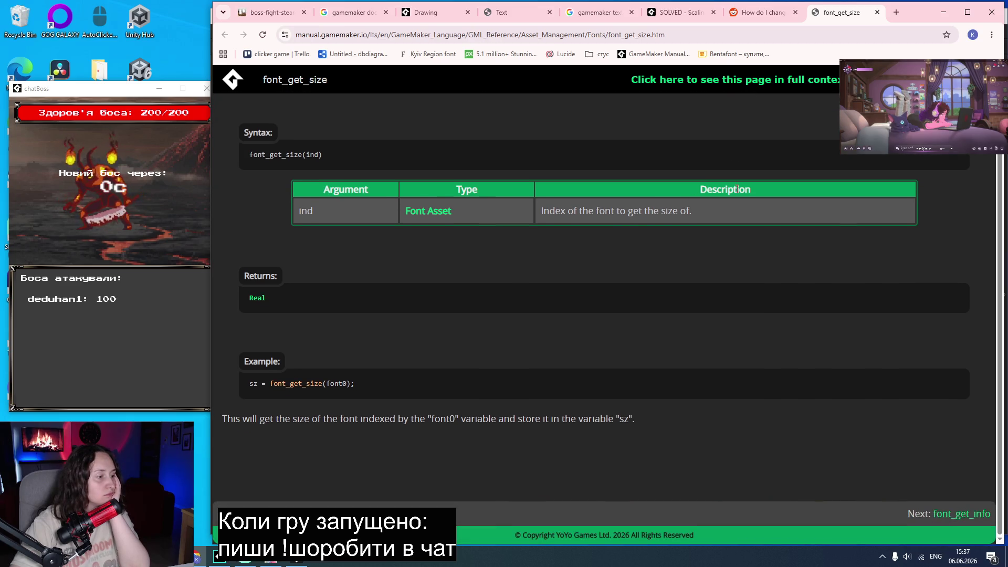
{"action": "scroll", "coordinate": [724, 187], "scroll_direction": "up", "scroll_amount": 2}
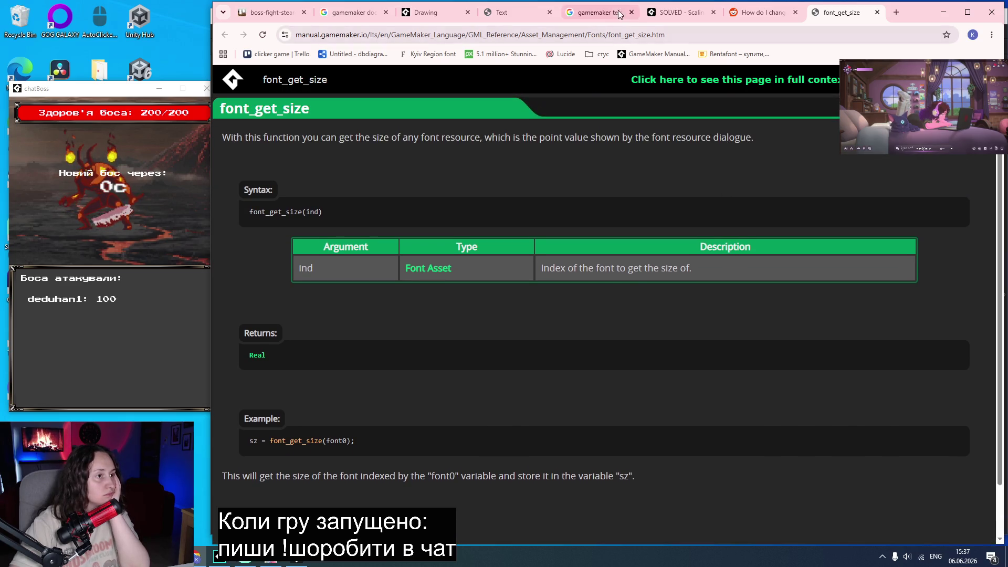
Review the Scaling fonts thread and Drawing page, then return to GameMaker's boss_respawn_info code.
{"action": "left_click", "coordinate": [680, 12]}
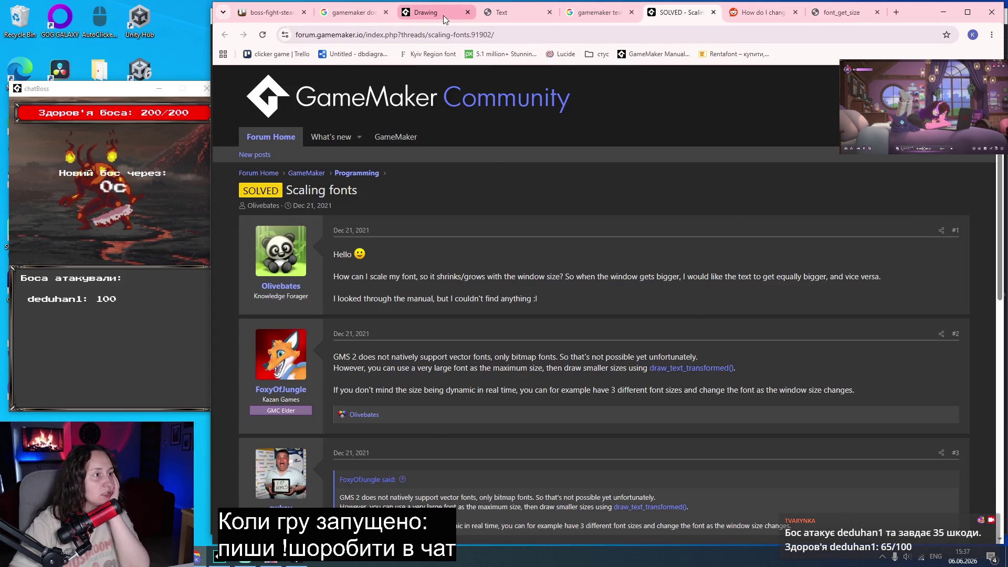
{"action": "left_click", "coordinate": [446, 16]}
{"action": "scroll", "coordinate": [679, 328], "scroll_direction": "up", "scroll_amount": 4}
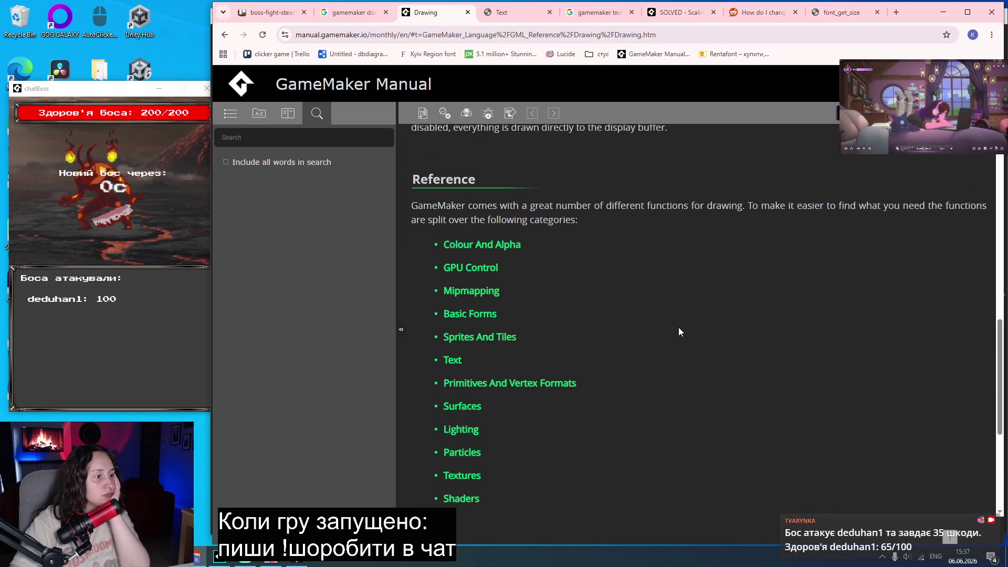
{"action": "scroll", "coordinate": [679, 329], "scroll_direction": "down", "scroll_amount": 4}
{"action": "left_click", "coordinate": [216, 558]}
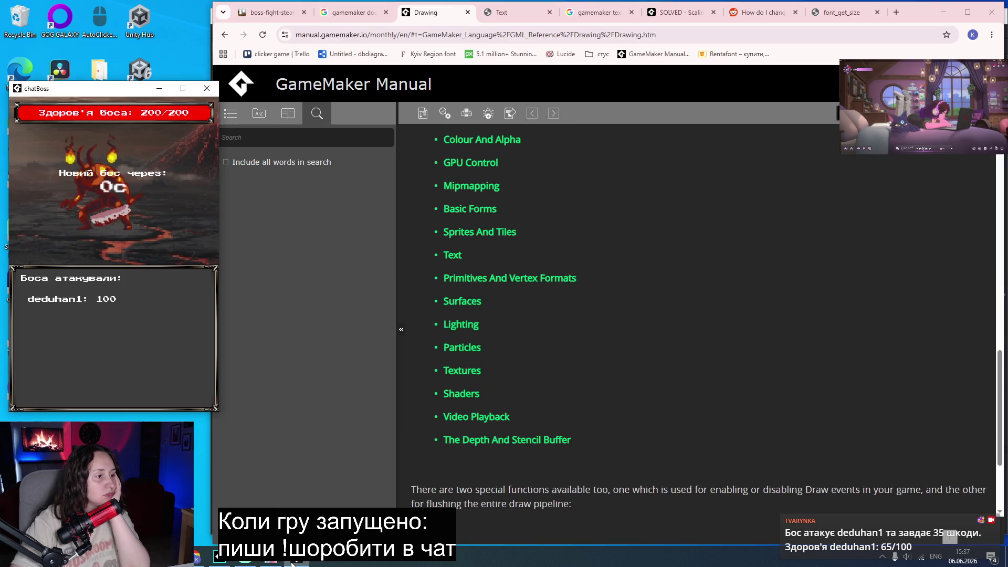
{"action": "left_click", "coordinate": [216, 563]}
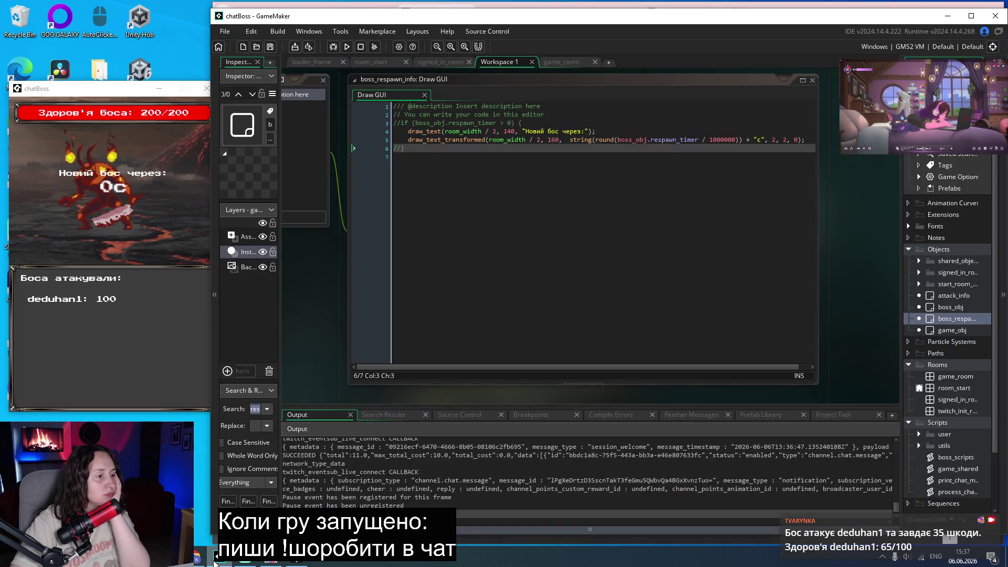
{"action": "key", "text": "Return"}
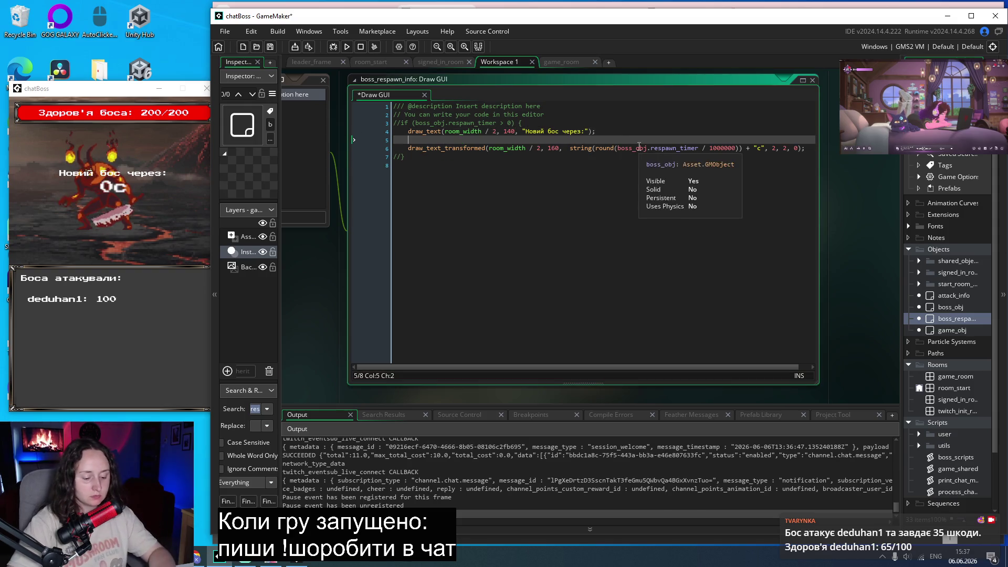
{"action": "type", "text": "font"}
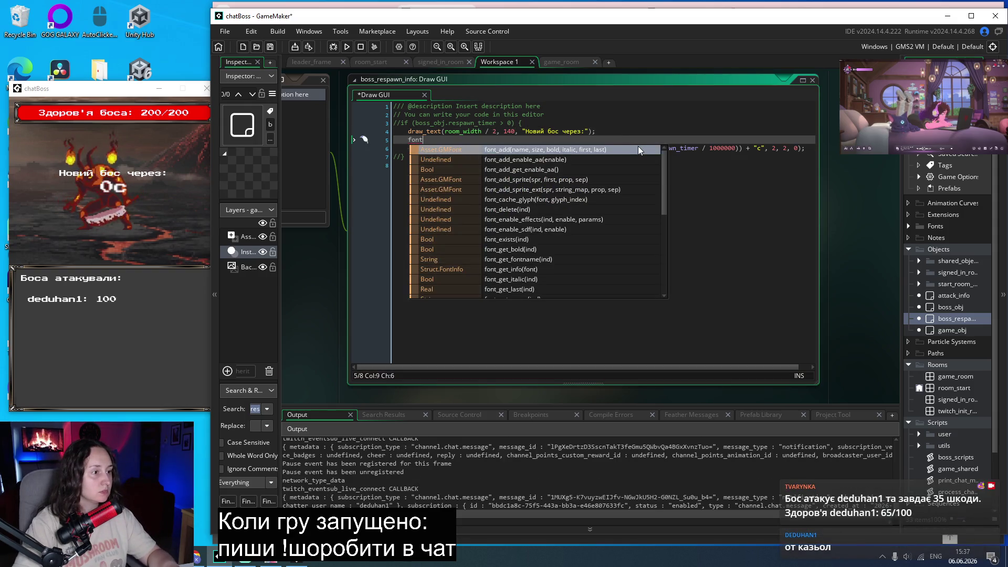
{"action": "scroll", "coordinate": [609, 202], "scroll_direction": "down", "scroll_amount": 2}
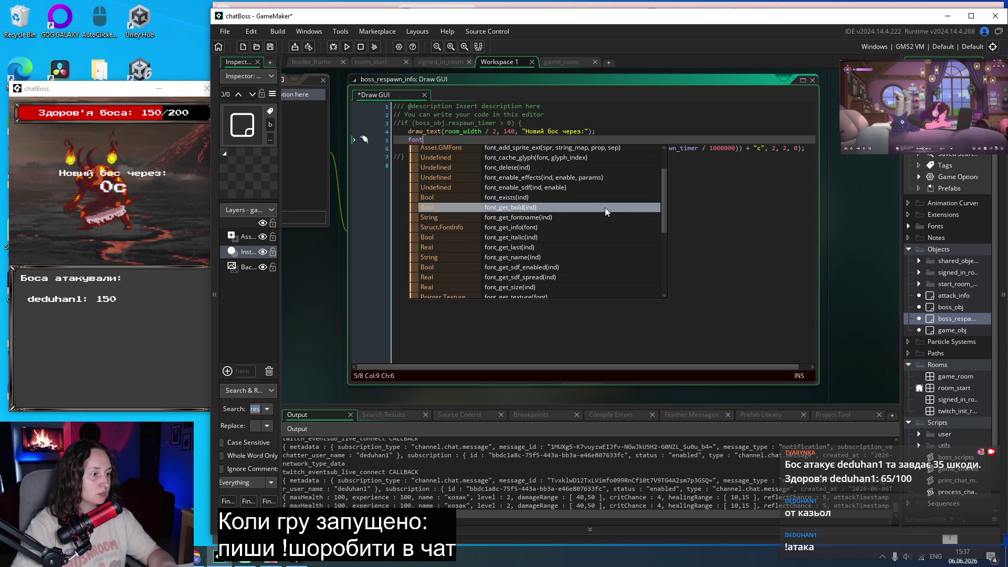
{"action": "scroll", "coordinate": [605, 207], "scroll_direction": "down", "scroll_amount": 3}
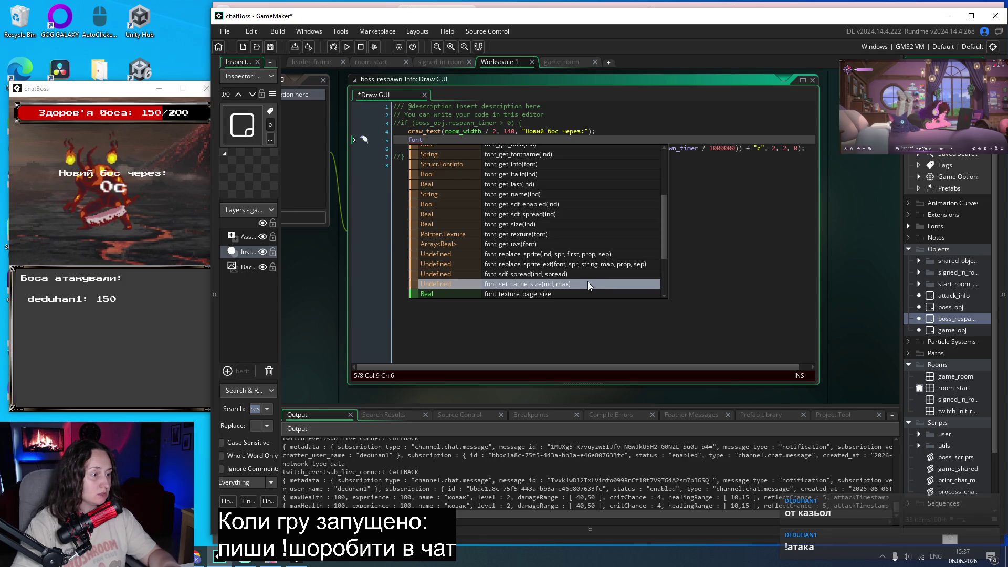
{"action": "scroll", "coordinate": [588, 284], "scroll_direction": "up", "scroll_amount": 5}
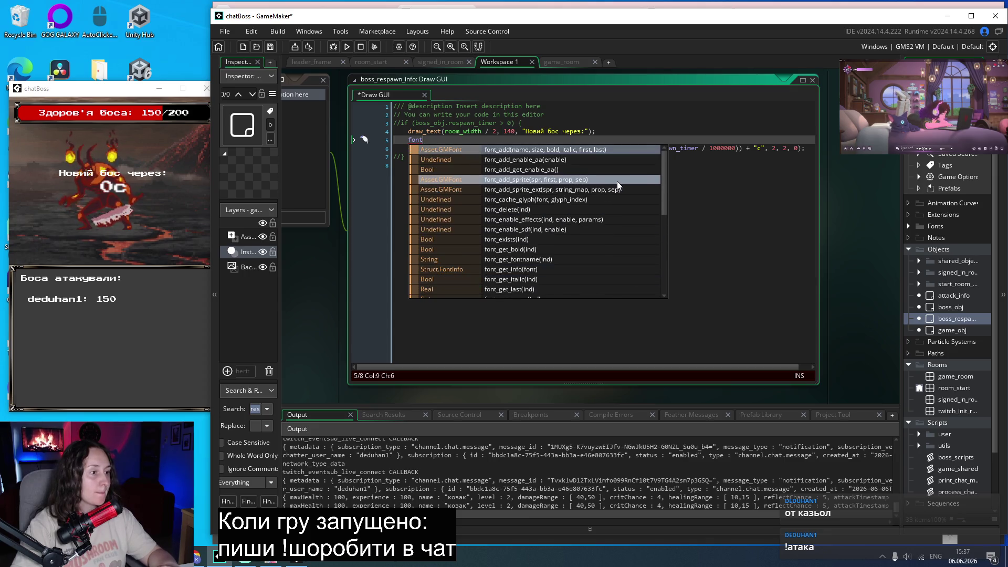
{"action": "left_click_drag", "start_coordinate": [663, 180], "coordinate": [651, 258]}
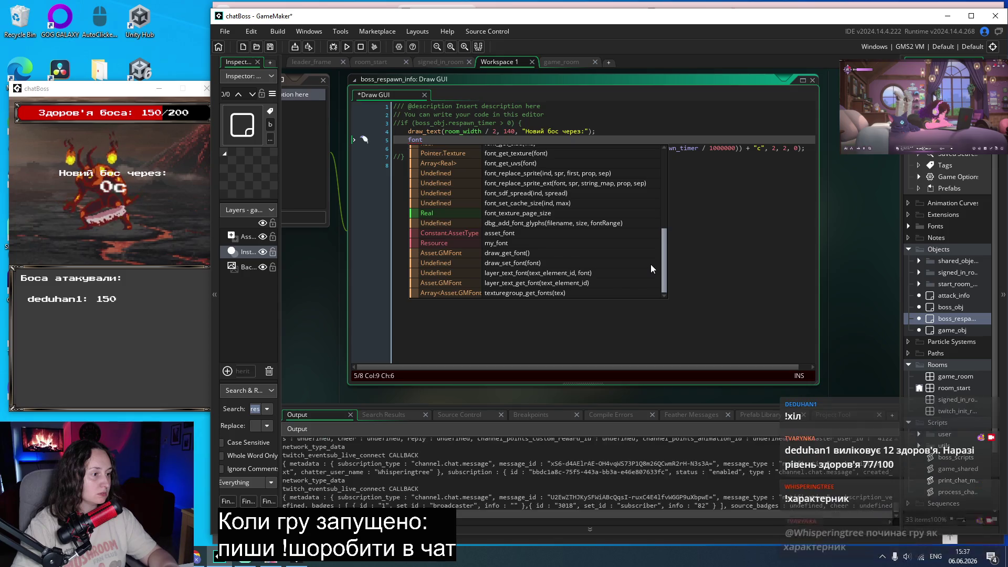
{"action": "left_click", "coordinate": [715, 248]}
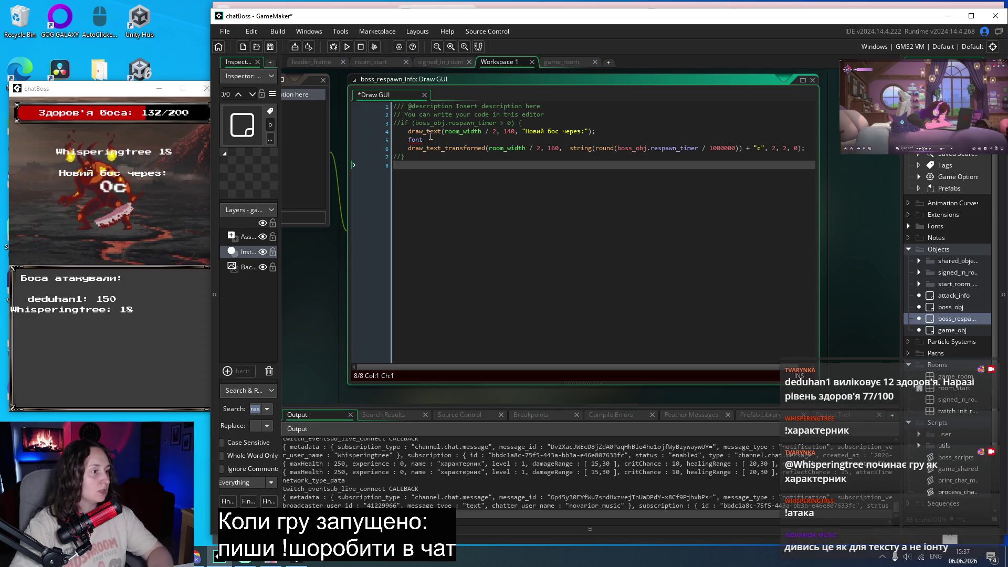
{"action": "left_click", "coordinate": [383, 140]}
{"action": "key", "text": "Delete"}
{"action": "key", "text": "Tab"}
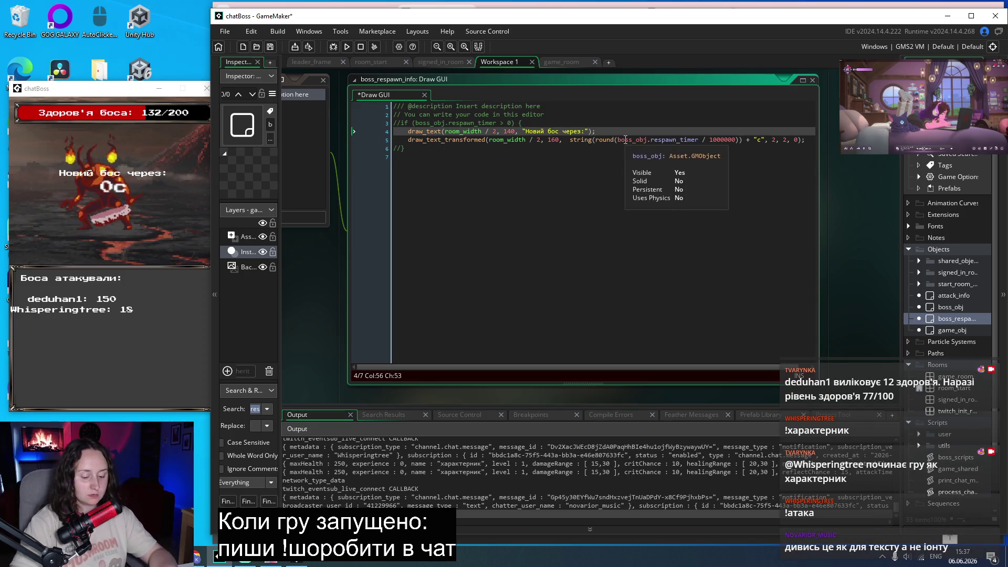
{"action": "type", "text": "draw_"}
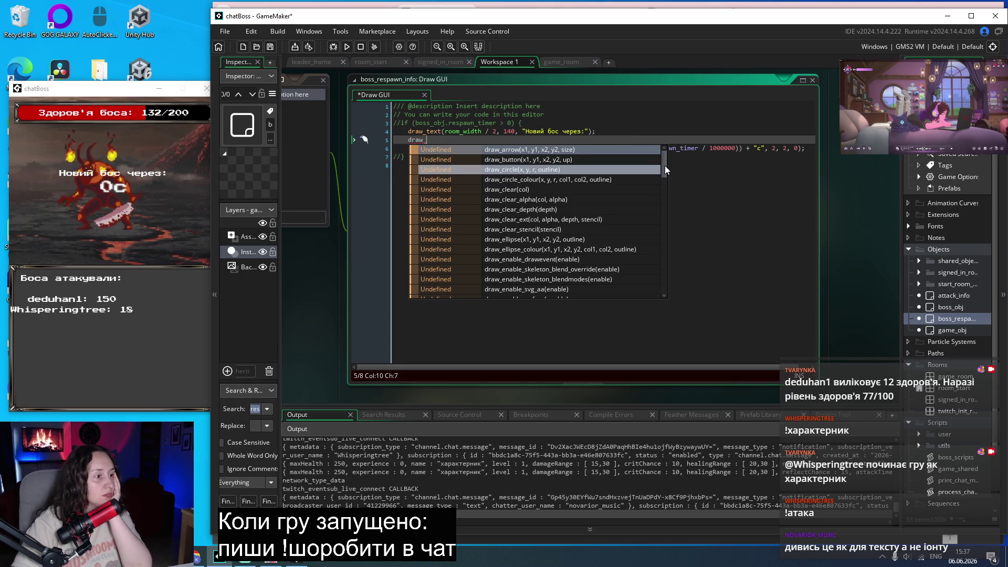
{"action": "left_click_drag", "start_coordinate": [664, 165], "coordinate": [661, 291]}
{"action": "left_click", "coordinate": [709, 271]}
{"action": "left_click", "coordinate": [350, 141]}
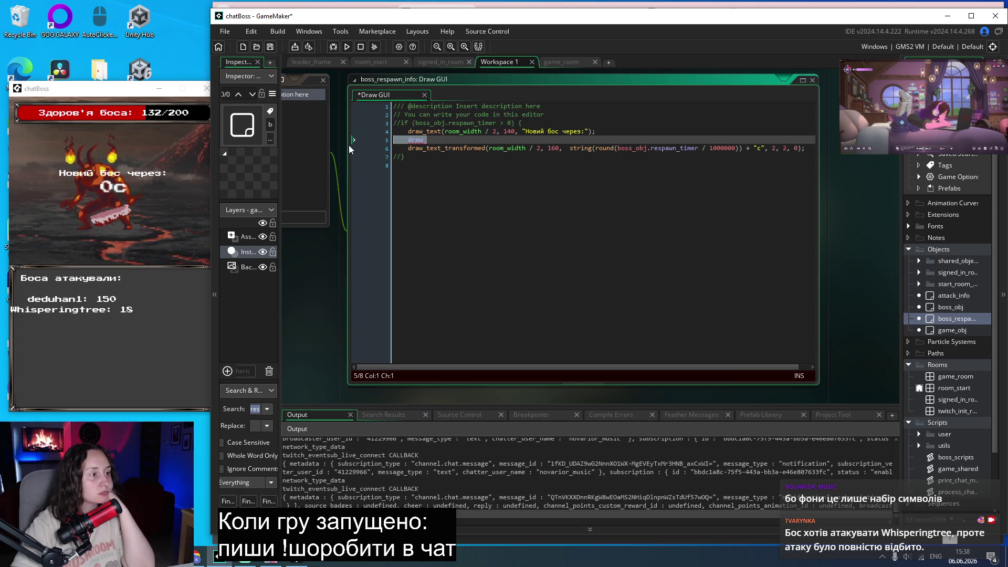
{"action": "key", "text": "BackSpace"}
{"action": "key", "text": "BackSpace"}
{"action": "key", "text": "ctrl+s"}
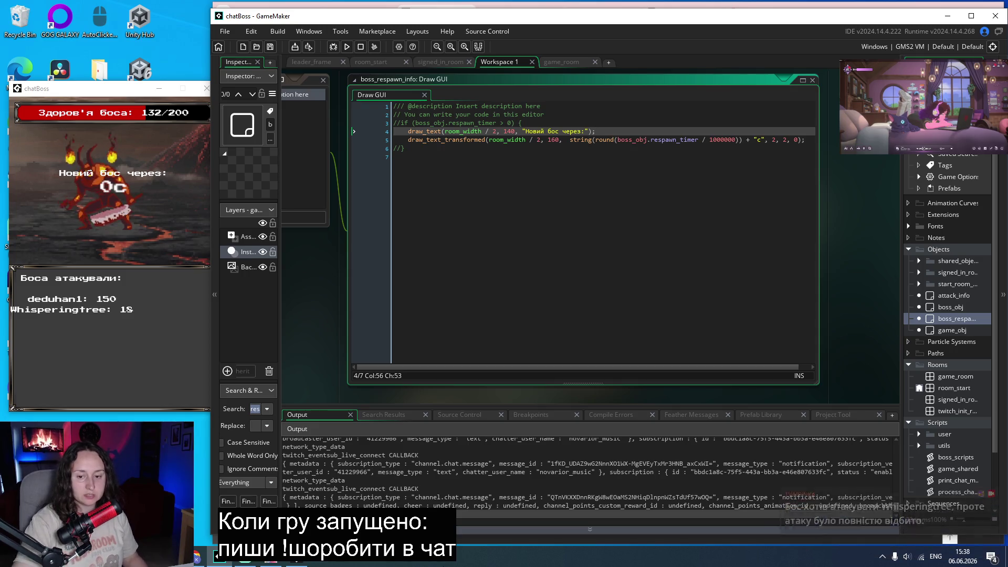
Read the manual's Text page and the draw_text_ext reference, then close that page.
{"action": "left_click", "coordinate": [199, 558]}
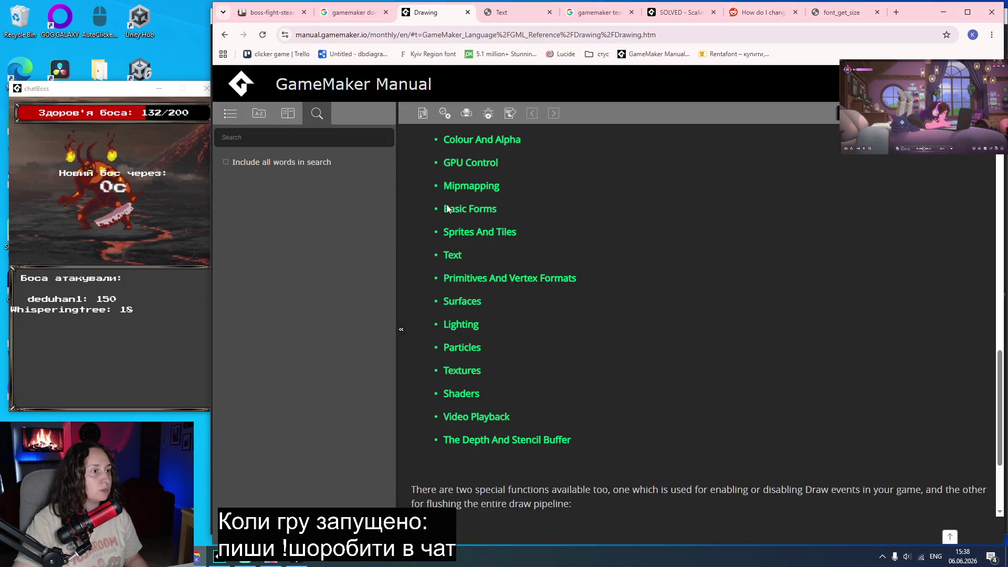
{"action": "left_click", "coordinate": [501, 12]}
{"action": "scroll", "coordinate": [657, 323], "scroll_direction": "up", "scroll_amount": 5}
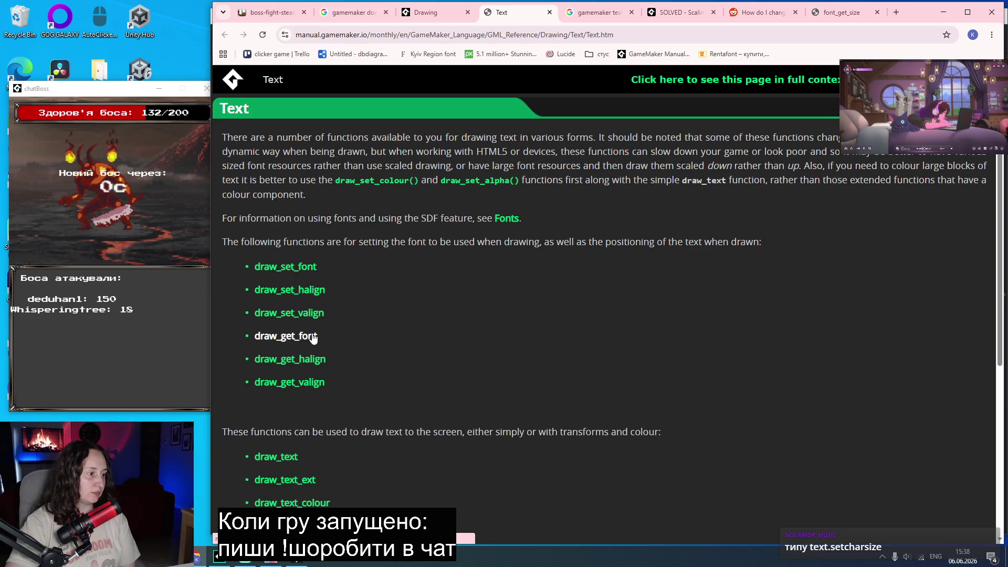
{"action": "scroll", "coordinate": [322, 386], "scroll_direction": "down", "scroll_amount": 3}
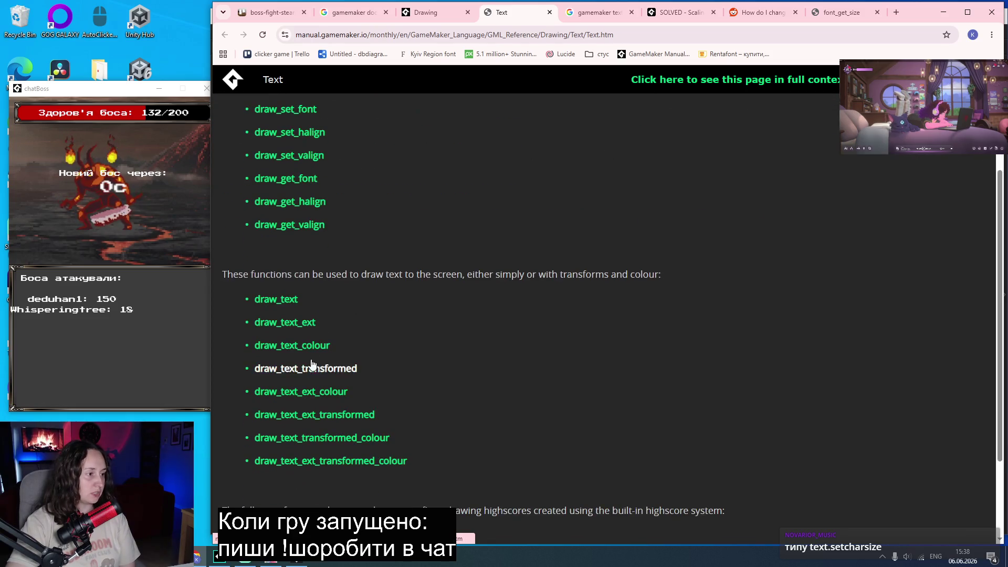
{"action": "middle_click", "coordinate": [281, 322]}
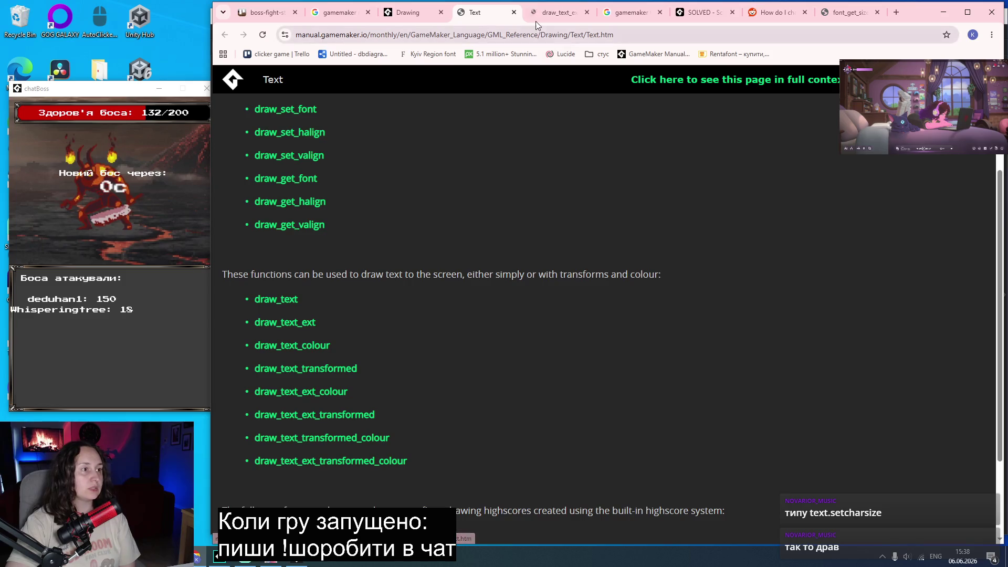
{"action": "left_click", "coordinate": [548, 11]}
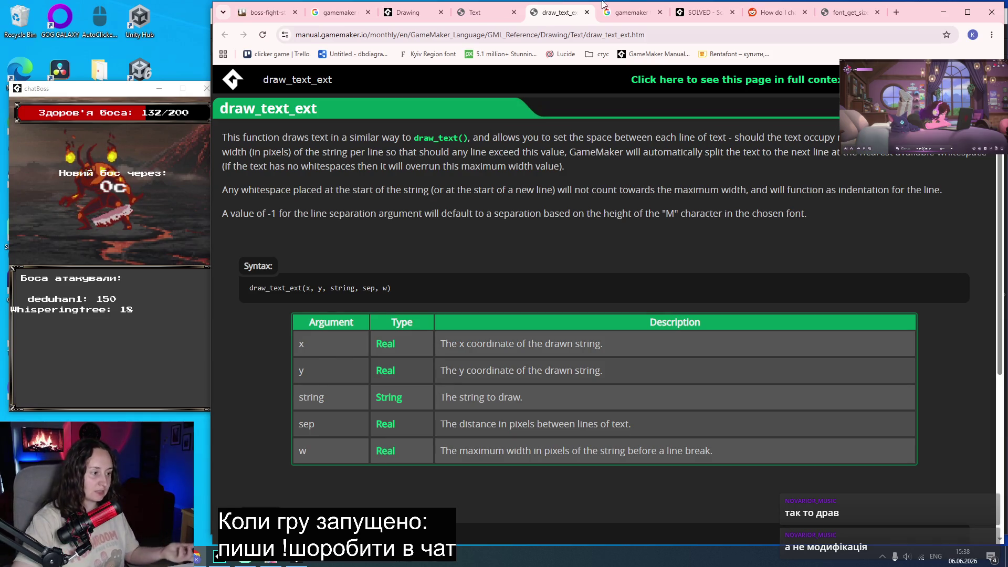
{"action": "left_click", "coordinate": [587, 12]}
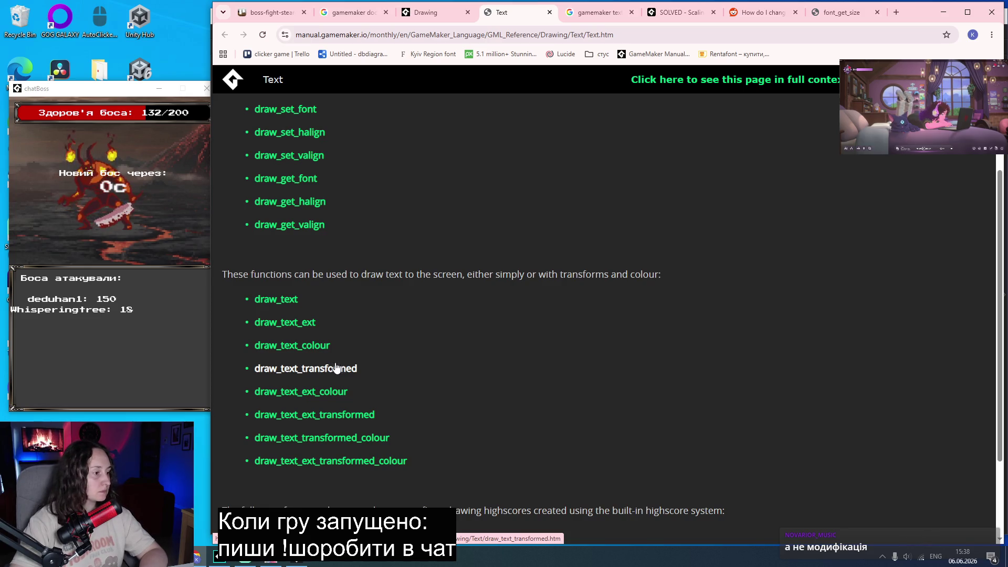
Browse the manual's Drawing reference page, then return to the GameMaker project.
{"action": "scroll", "coordinate": [345, 398], "scroll_direction": "down", "scroll_amount": 2}
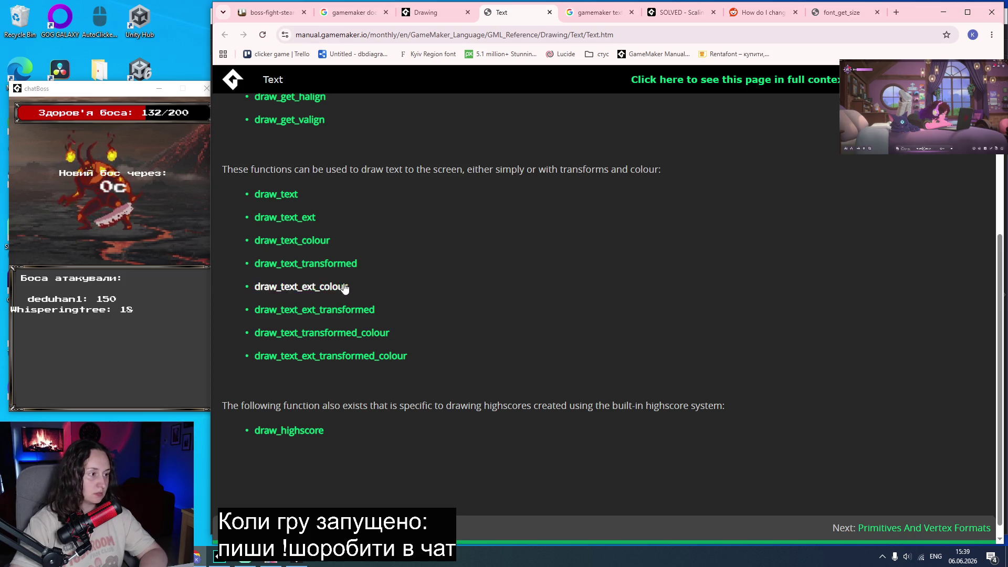
{"action": "scroll", "coordinate": [347, 420], "scroll_direction": "down", "scroll_amount": 1}
{"action": "scroll", "coordinate": [391, 400], "scroll_direction": "up", "scroll_amount": 5}
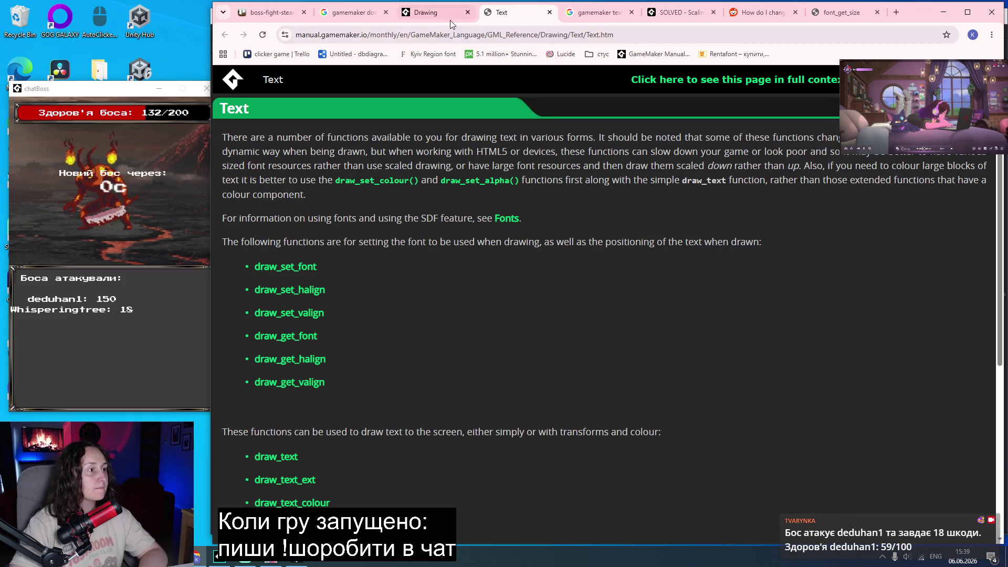
{"action": "left_click", "coordinate": [423, 12]}
{"action": "scroll", "coordinate": [573, 379], "scroll_direction": "up", "scroll_amount": 5}
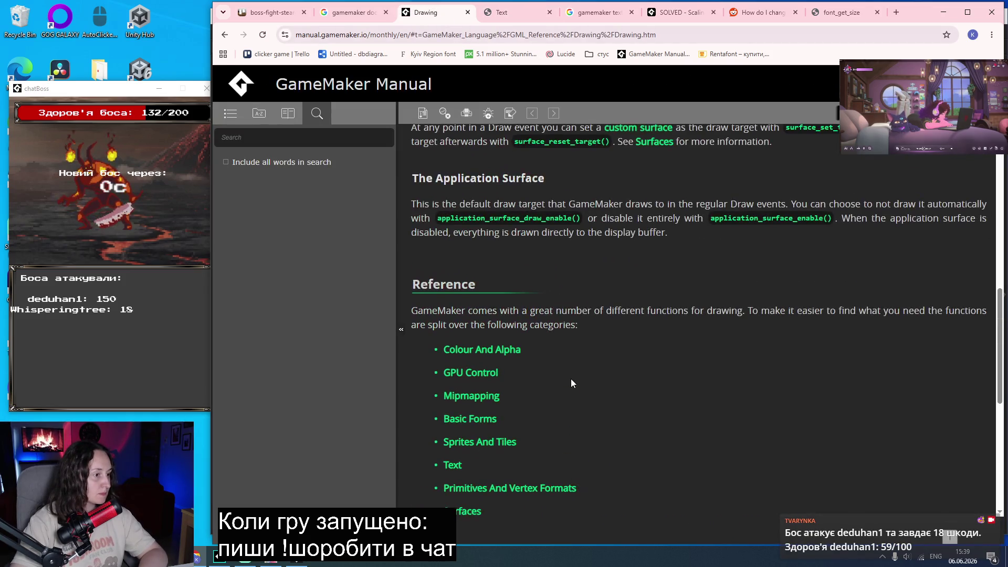
{"action": "scroll", "coordinate": [569, 378], "scroll_direction": "up", "scroll_amount": 1}
{"action": "scroll", "coordinate": [571, 382], "scroll_direction": "up", "scroll_amount": 5}
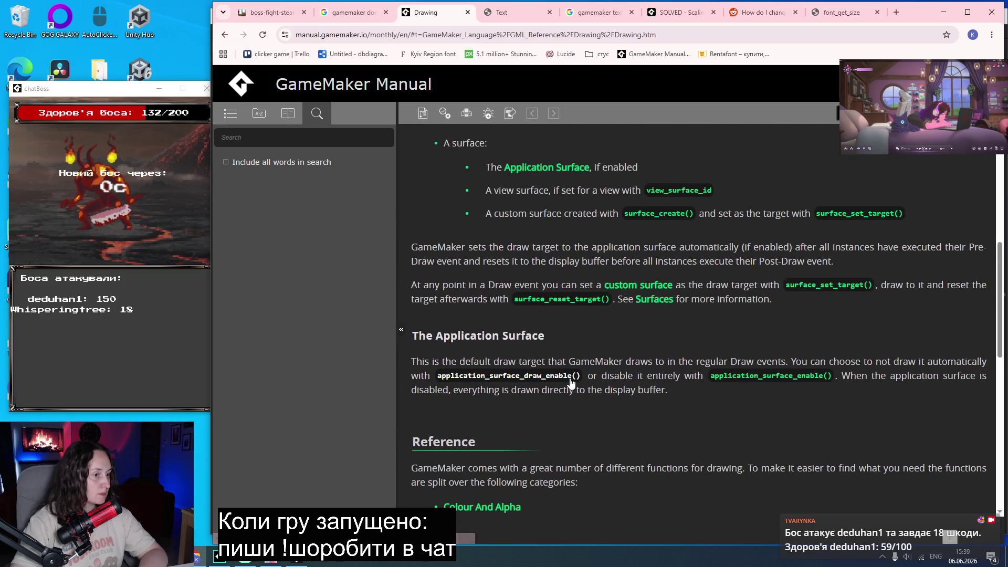
{"action": "scroll", "coordinate": [565, 376], "scroll_direction": "down", "scroll_amount": 12}
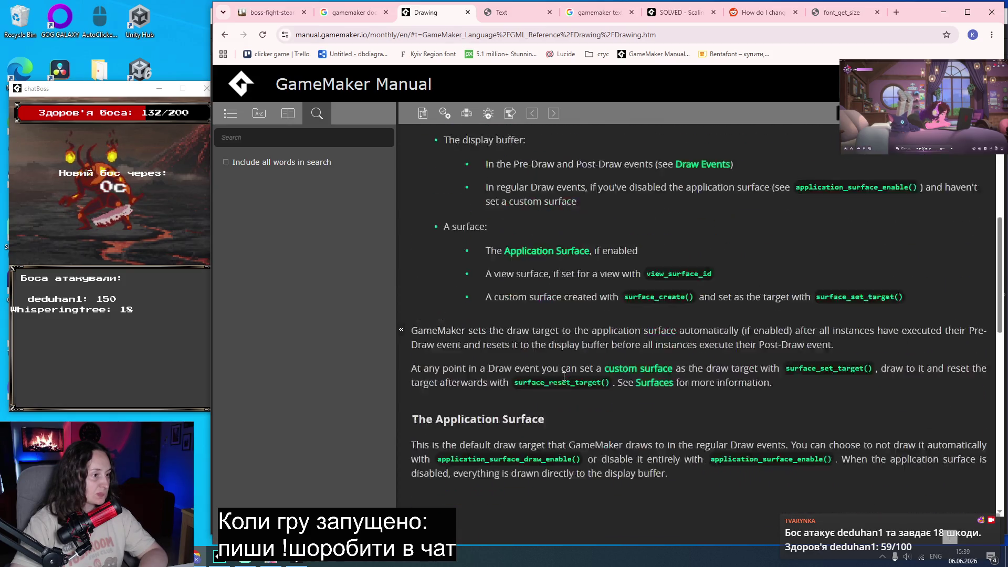
{"action": "scroll", "coordinate": [558, 364], "scroll_direction": "down", "scroll_amount": 1}
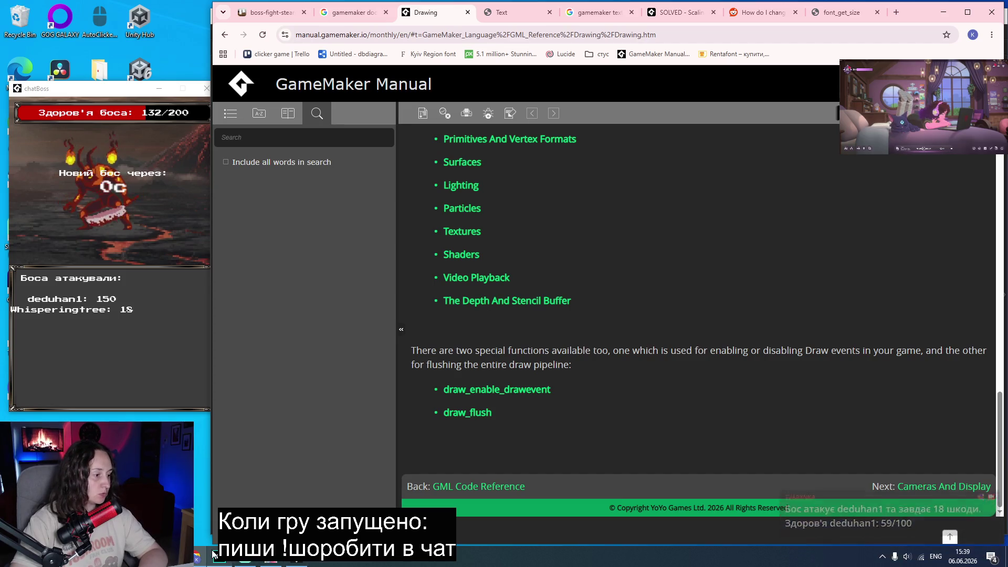
{"action": "left_click", "coordinate": [296, 557]}
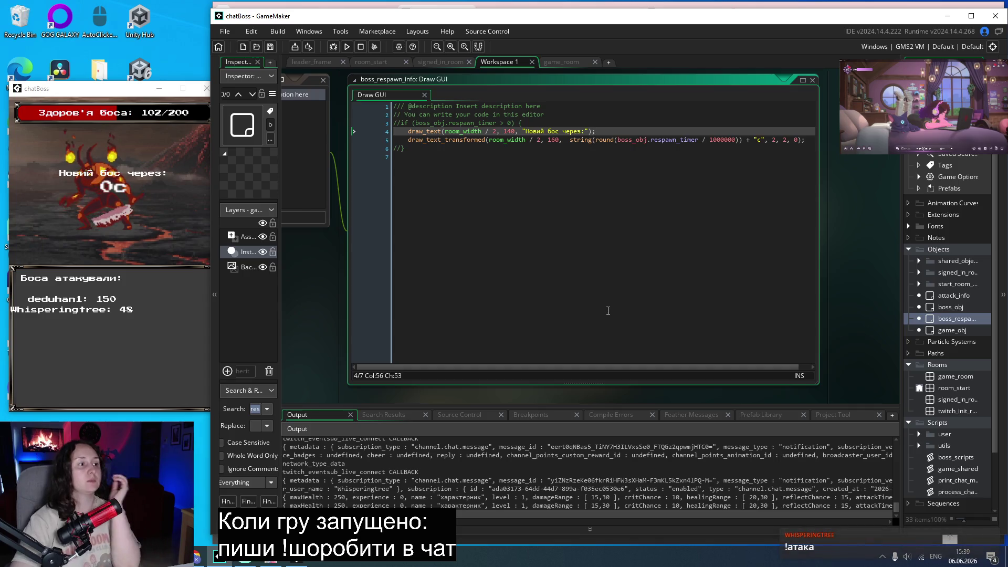
Open game_obj and inspect its Draw GUI colour and alignment calls.
{"action": "double_click", "coordinate": [957, 331]}
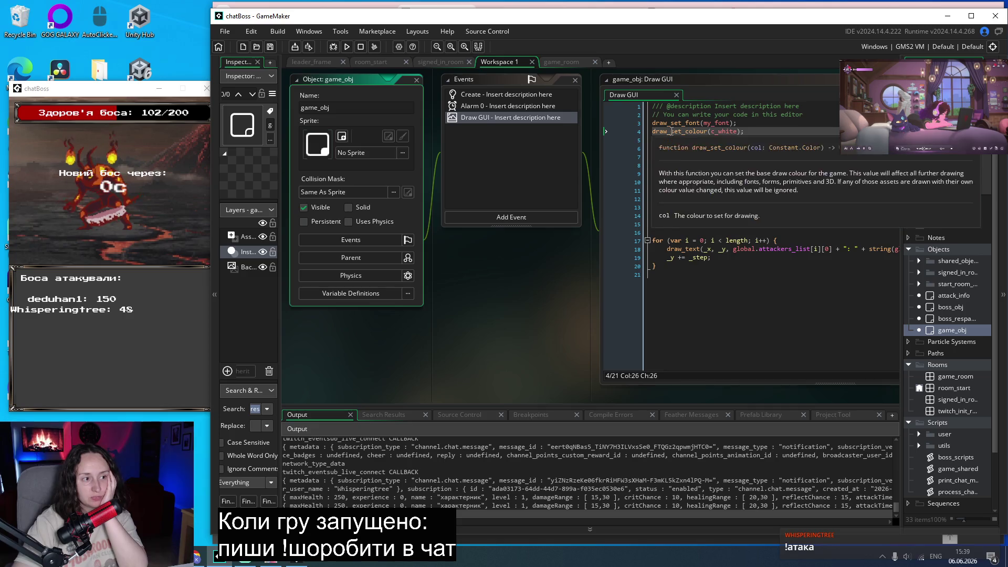
{"action": "double_click", "coordinate": [673, 132]}
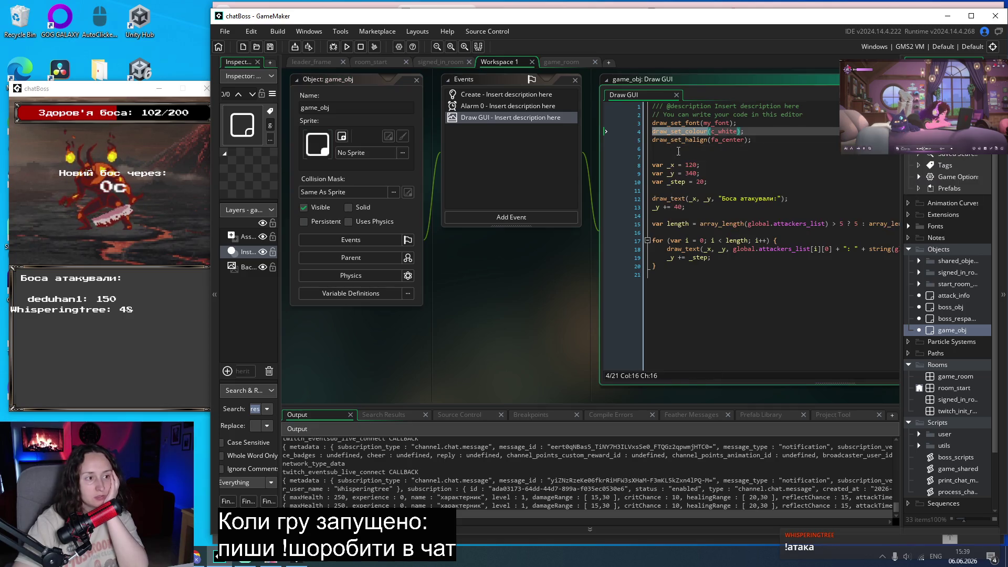
{"action": "key", "text": "Down"}
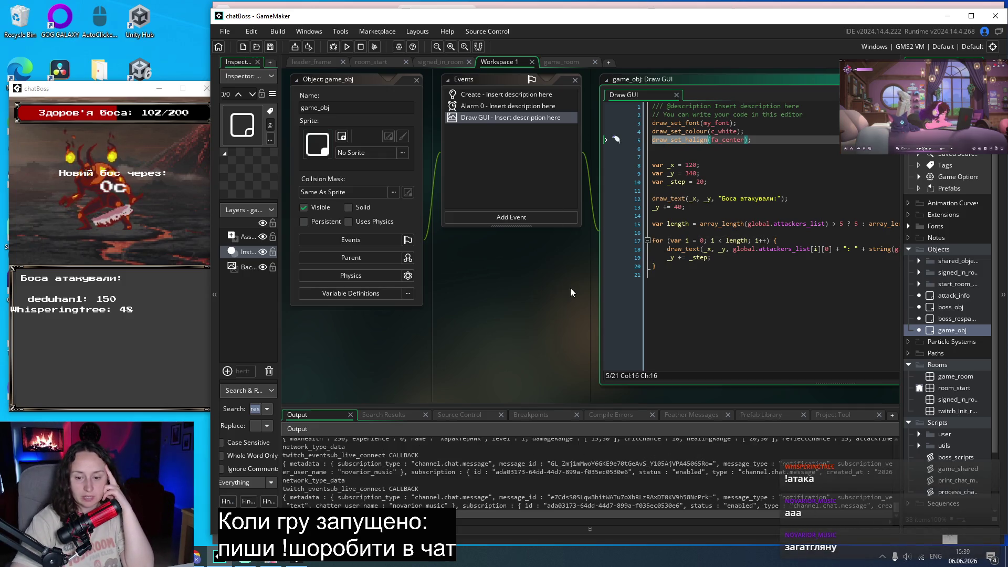
{"action": "scroll", "coordinate": [572, 292], "scroll_direction": "up", "scroll_amount": 3}
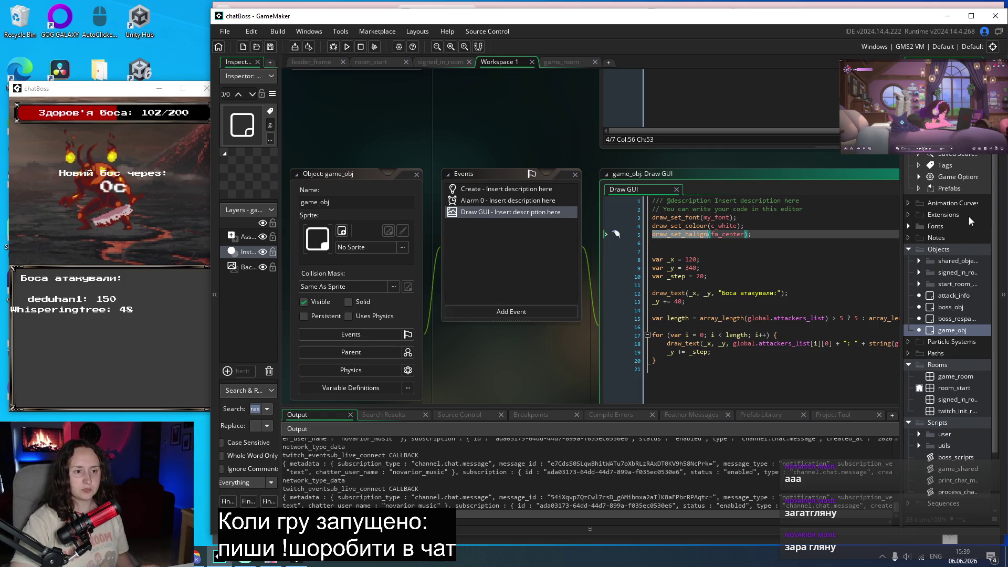
Inspect the my_font asset (Press Start 2P, size 10), then switch back to the manual.
{"action": "left_click", "coordinate": [911, 225]}
{"action": "double_click", "coordinate": [935, 236]}
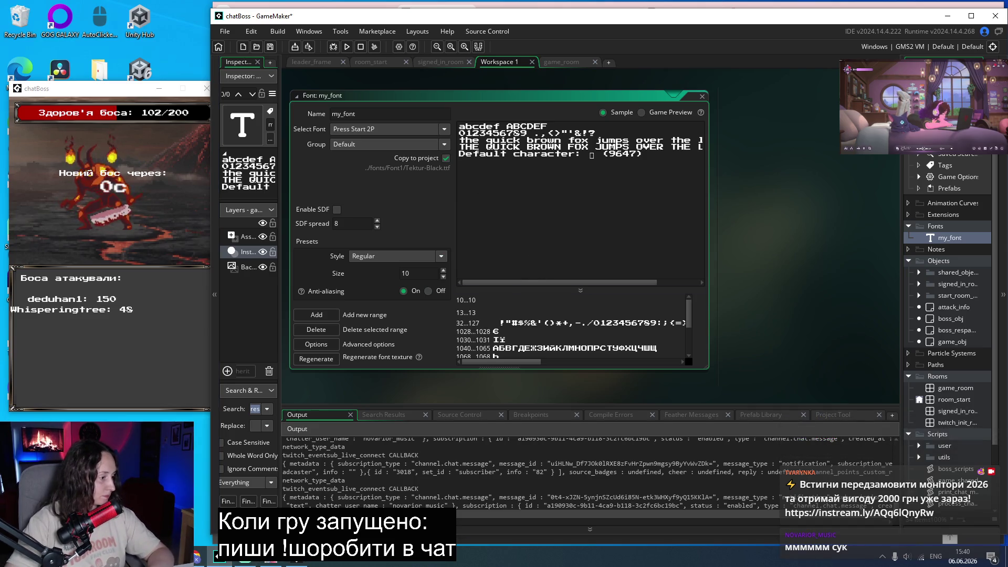
{"action": "key", "text": "alt+Tab"}
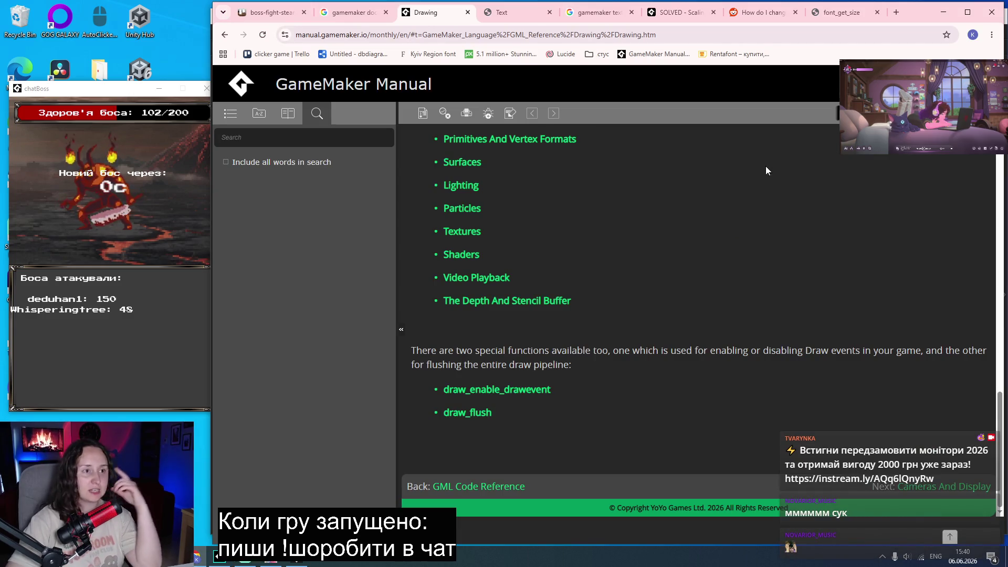
Close the font_get_size page and read the Reddit font-size thread.
{"action": "left_click", "coordinate": [840, 11]}
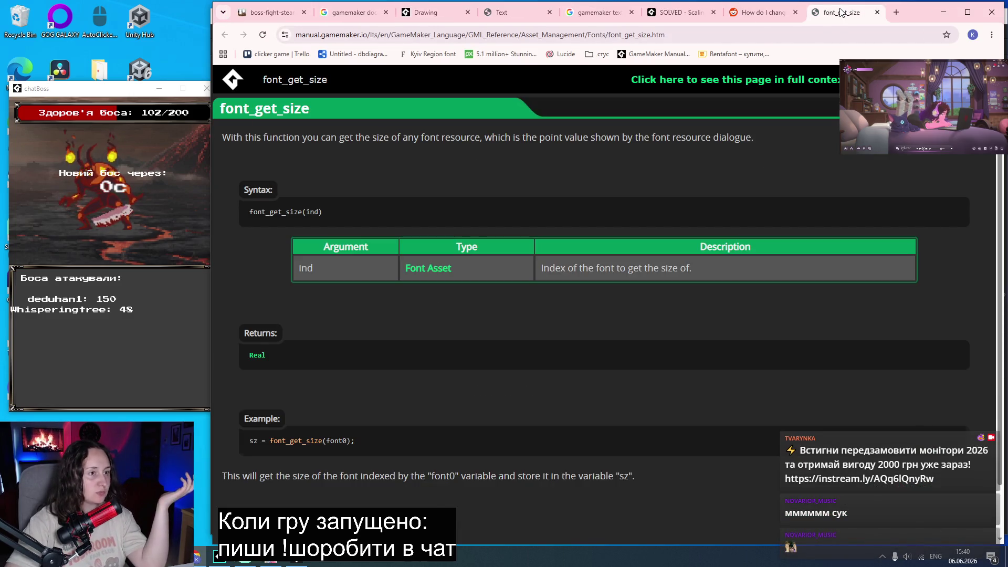
{"action": "left_click", "coordinate": [877, 11]}
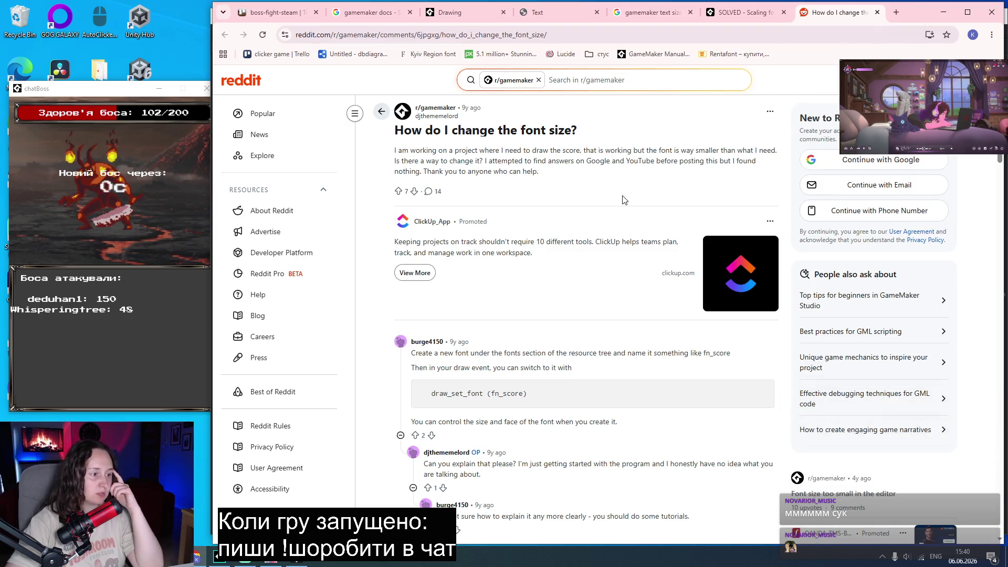
{"action": "scroll", "coordinate": [624, 200], "scroll_direction": "down", "scroll_amount": 1}
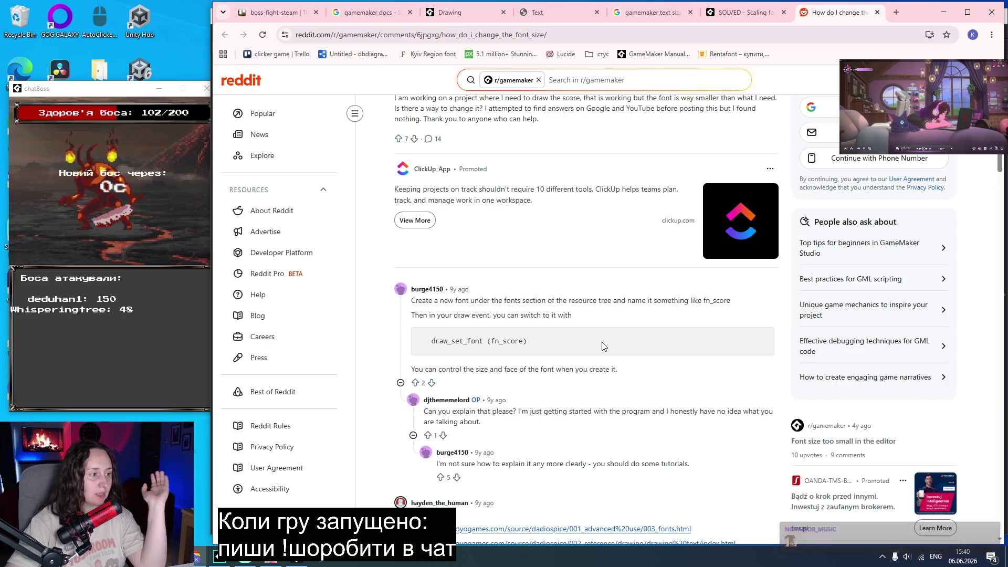
{"action": "scroll", "coordinate": [595, 332], "scroll_direction": "down", "scroll_amount": 2}
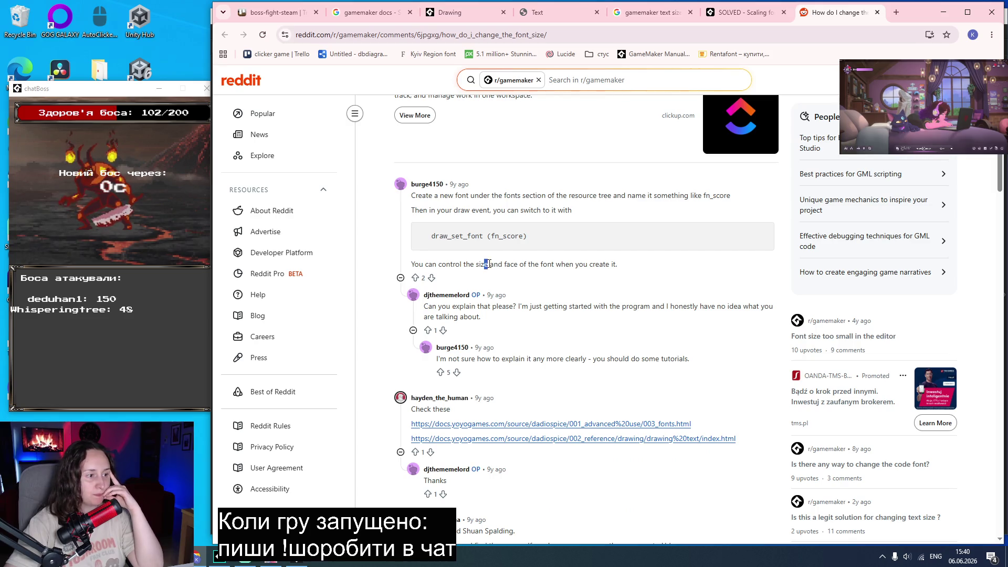
{"action": "left_click_drag", "start_coordinate": [590, 264], "coordinate": [590, 274]}
{"action": "scroll", "coordinate": [590, 274], "scroll_direction": "down", "scroll_amount": 3}
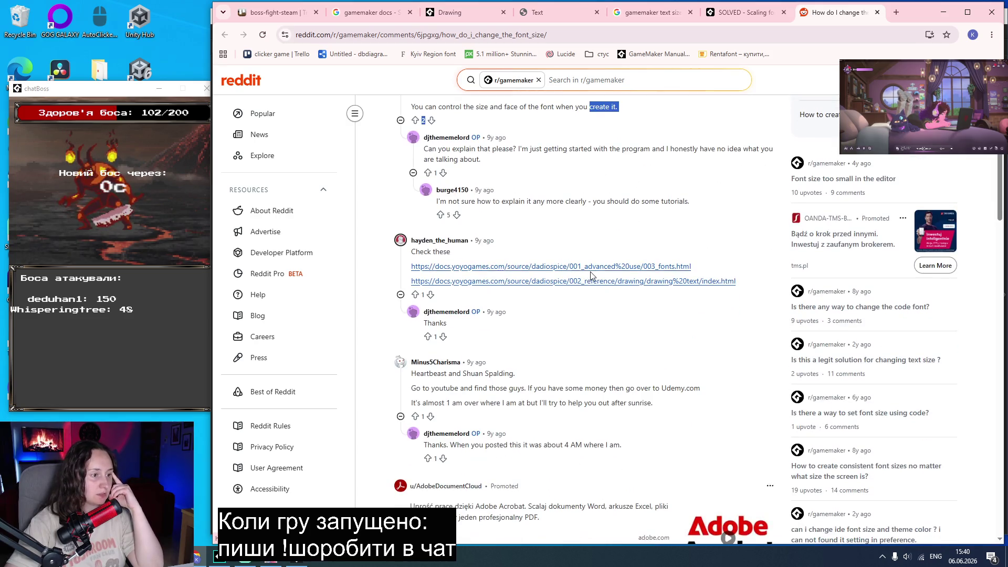
Check a docs link from the Reddit thread, close it, then close the Reddit tab.
{"action": "middle_click", "coordinate": [590, 267]}
{"action": "left_click", "coordinate": [841, 12]}
{"action": "left_click", "coordinate": [877, 12]}
{"action": "scroll", "coordinate": [596, 263], "scroll_direction": "down", "scroll_amount": 2}
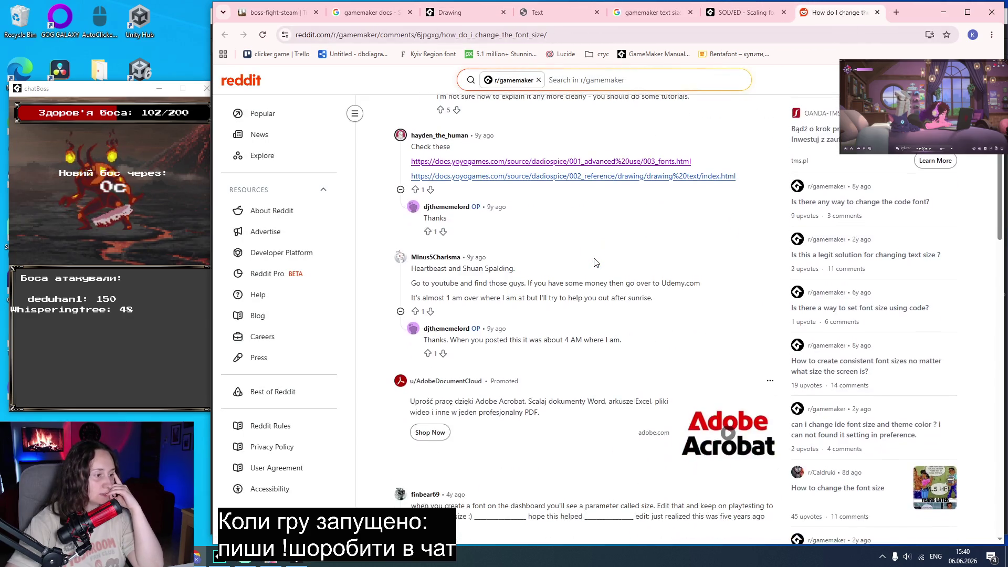
{"action": "scroll", "coordinate": [596, 262], "scroll_direction": "down", "scroll_amount": 4}
{"action": "scroll", "coordinate": [596, 263], "scroll_direction": "down", "scroll_amount": 3}
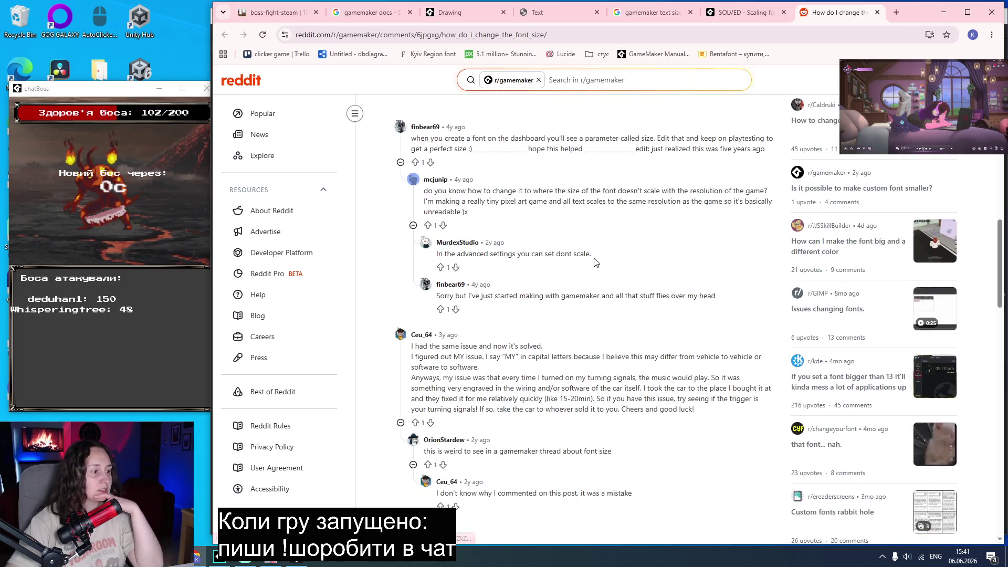
{"action": "scroll", "coordinate": [593, 261], "scroll_direction": "down", "scroll_amount": 1}
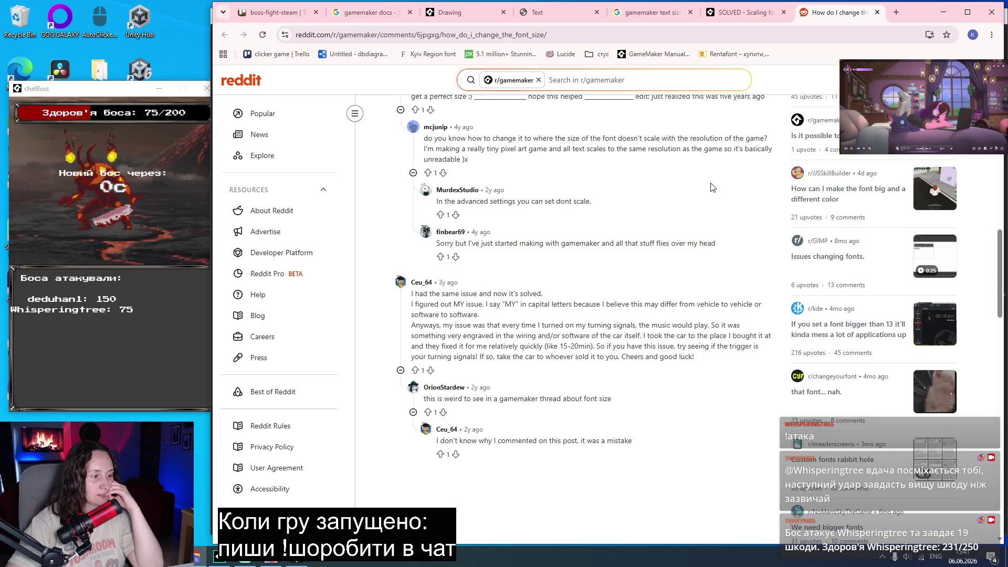
{"action": "middle_click", "coordinate": [848, 16]}
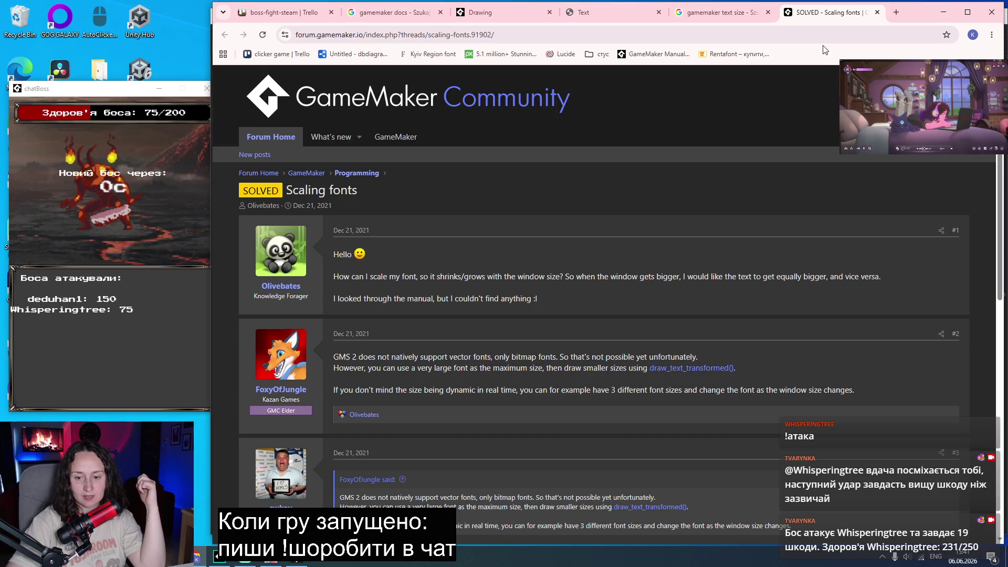
{"action": "scroll", "coordinate": [571, 366], "scroll_direction": "down", "scroll_amount": 2}
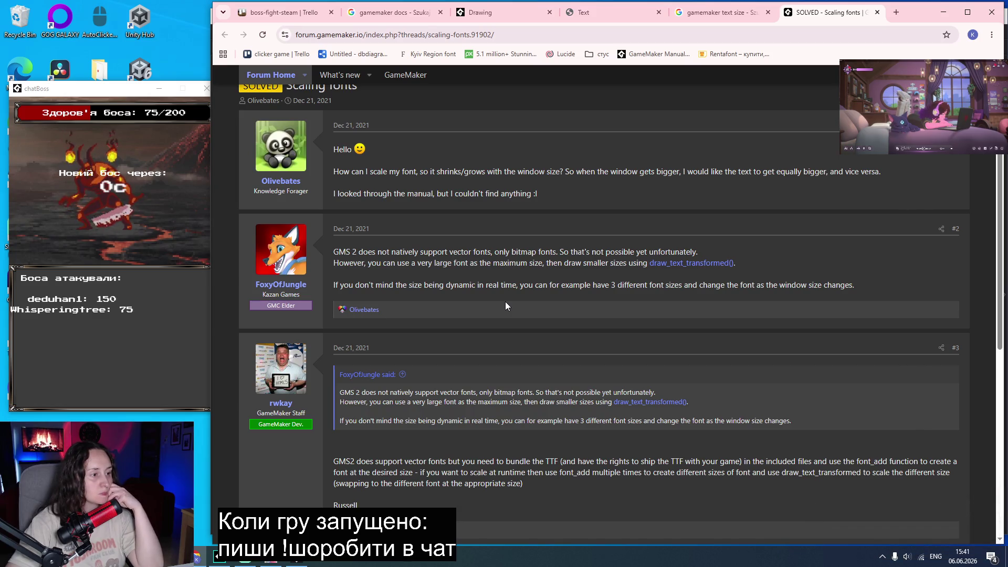
{"action": "scroll", "coordinate": [506, 305], "scroll_direction": "down", "scroll_amount": 3}
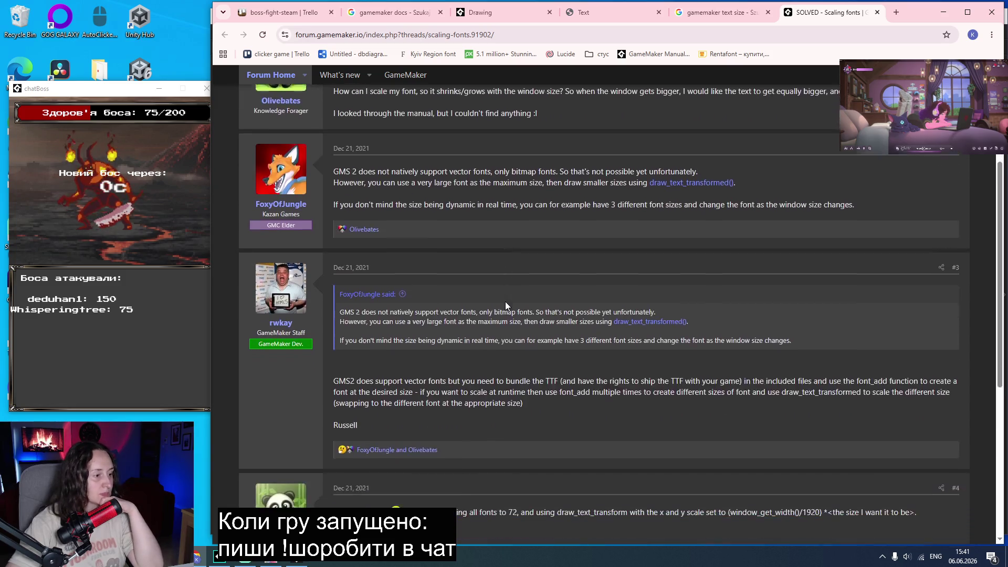
{"action": "scroll", "coordinate": [506, 305], "scroll_direction": "down", "scroll_amount": 1}
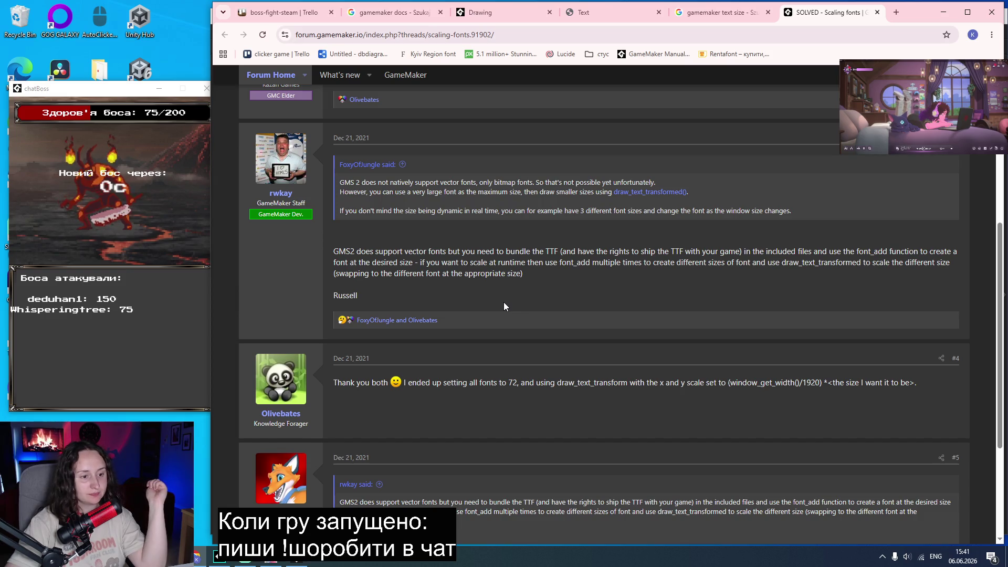
{"action": "scroll", "coordinate": [504, 303], "scroll_direction": "down", "scroll_amount": 3}
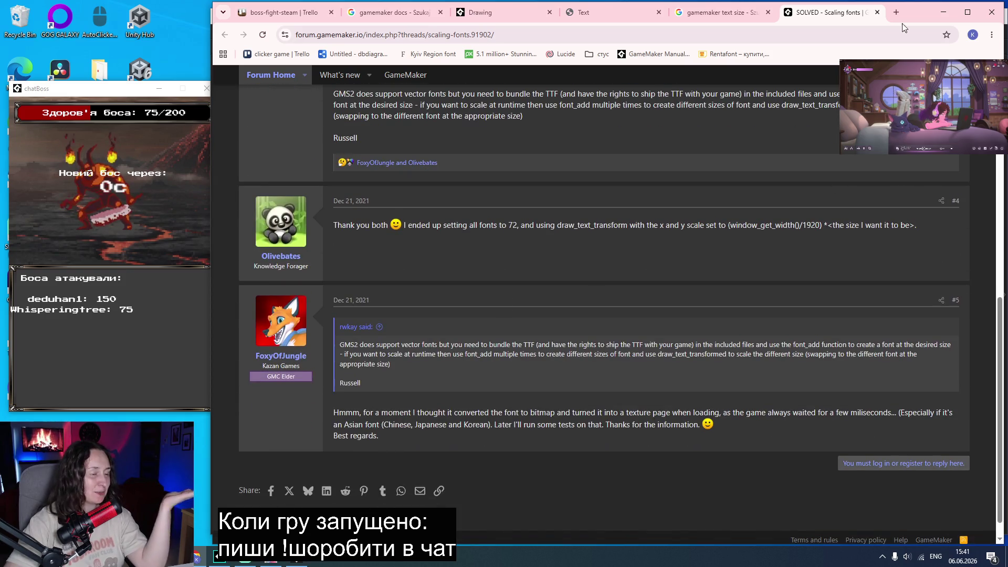
{"action": "left_click", "coordinate": [227, 562]}
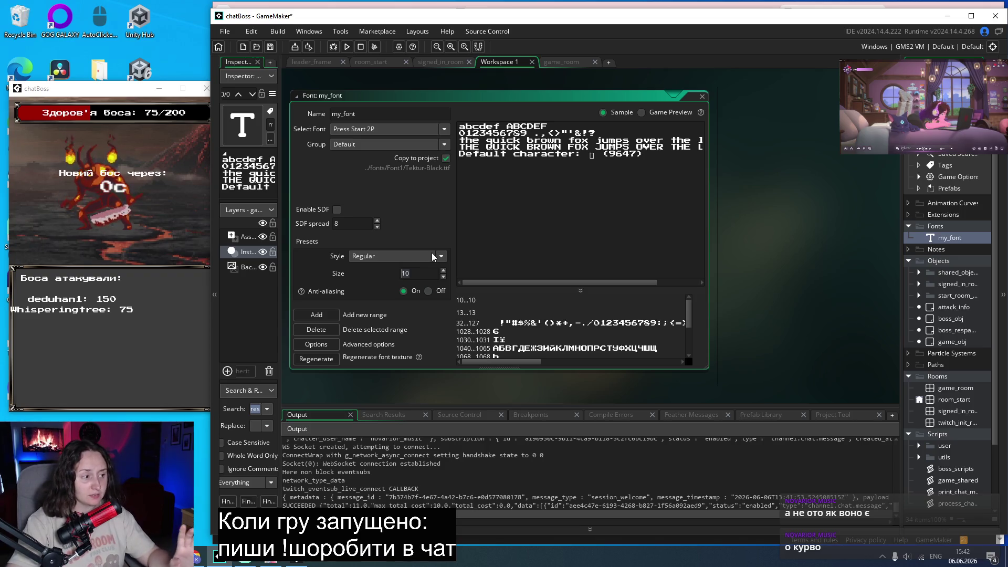
Set my_font's size to 50 and run the game to rebuild with the larger font.
{"action": "type", "text": "50"}
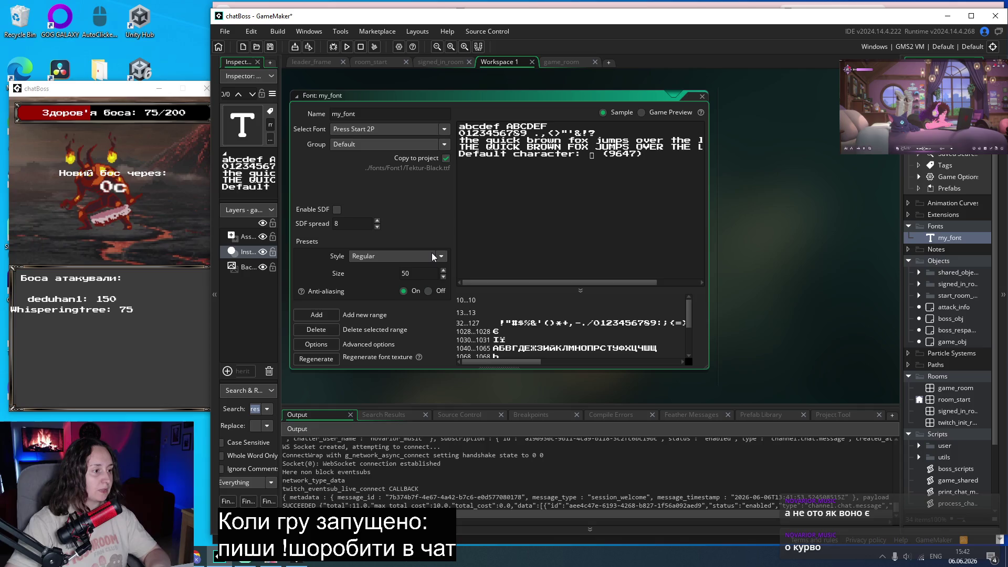
{"action": "left_click", "coordinate": [397, 274]}
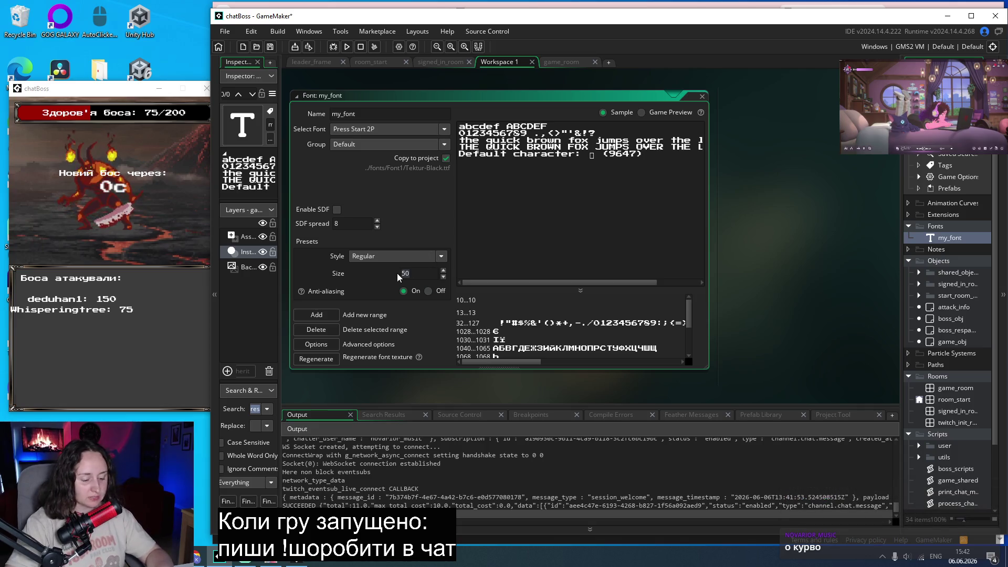
{"action": "left_click", "coordinate": [345, 51]}
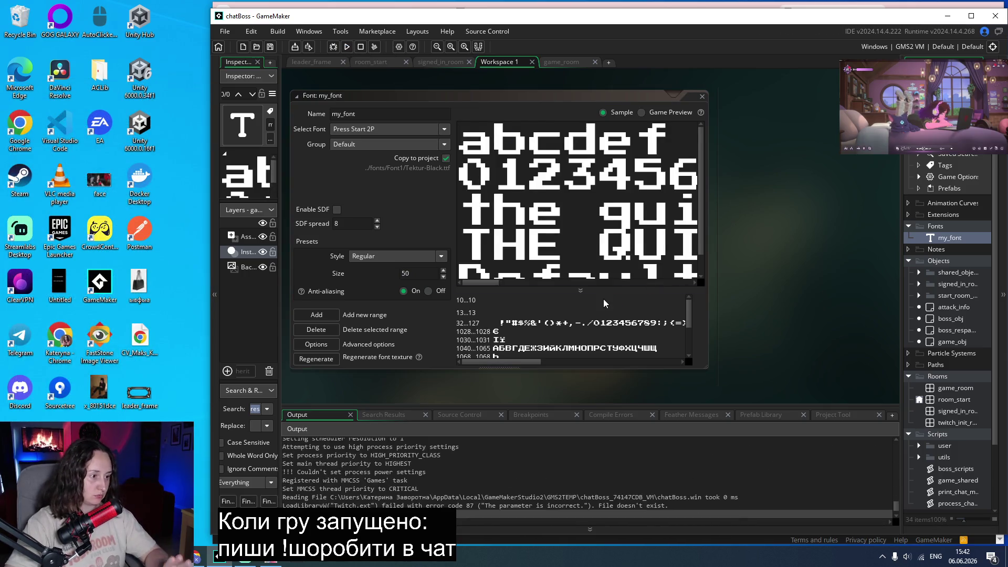
Log in through Twitch and move the game window to the left edge beside GameMaker.
{"action": "left_click", "coordinate": [507, 360]}
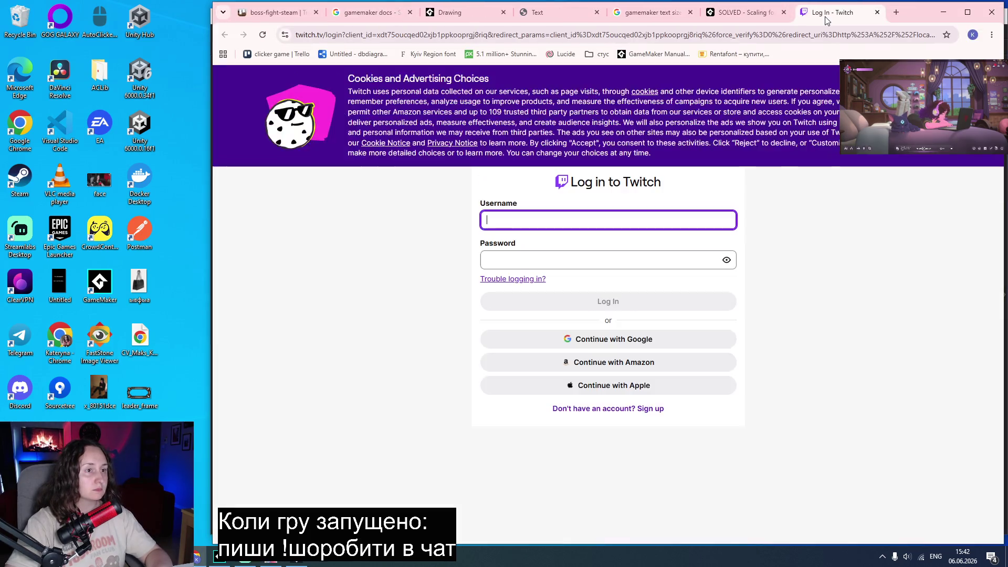
{"action": "left_click", "coordinate": [827, 19]}
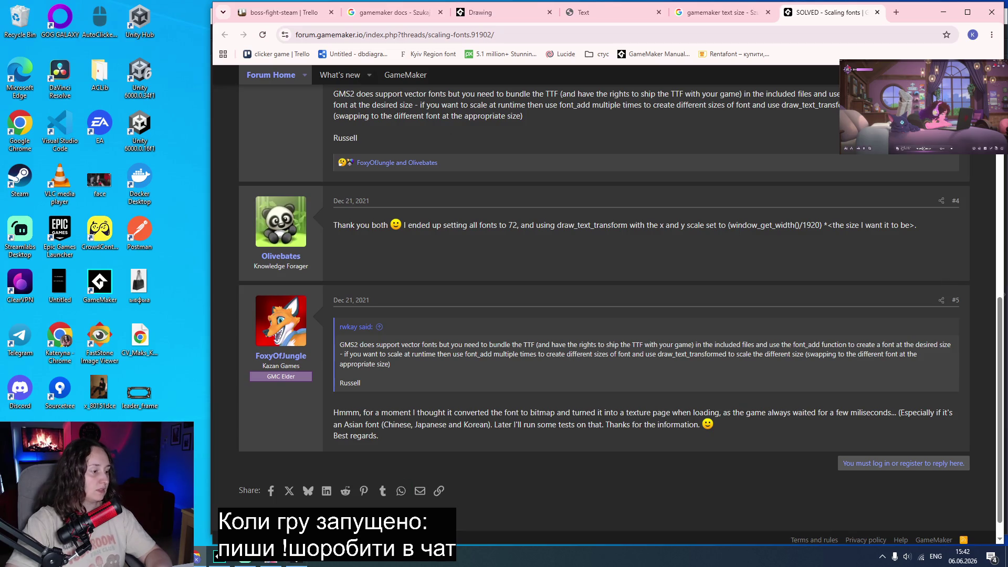
{"action": "left_click", "coordinate": [295, 563]}
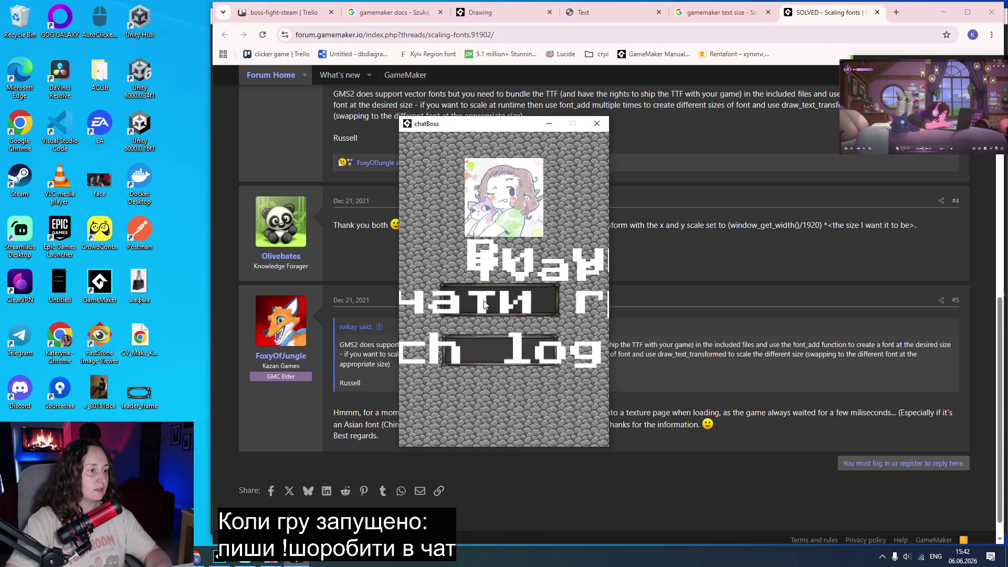
{"action": "left_click_drag", "start_coordinate": [476, 128], "coordinate": [92, 105]}
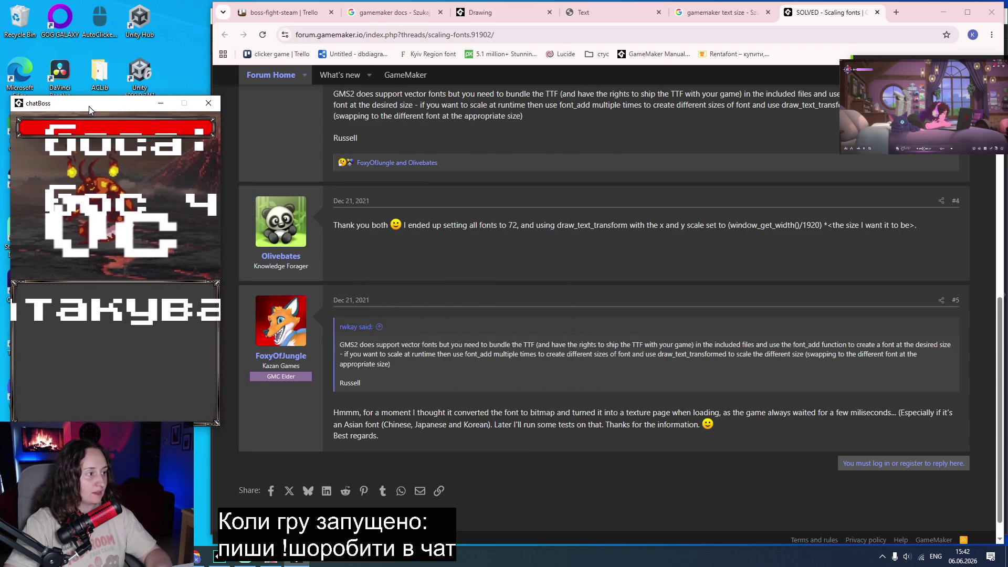
{"action": "left_click", "coordinate": [218, 560]}
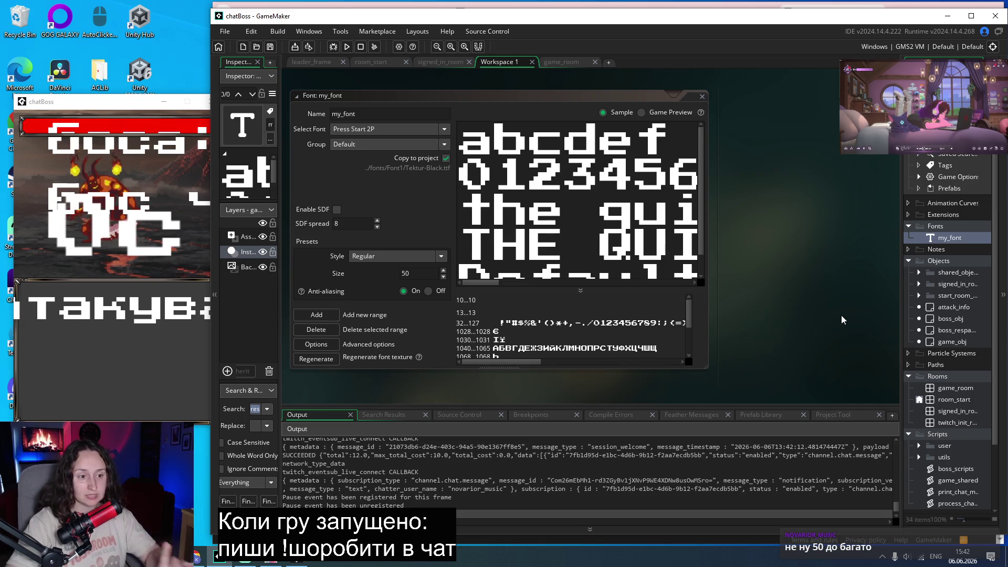
In attack_info's Draw GUI code, try draw_text_transformed with a scale, then undo it.
{"action": "double_click", "coordinate": [954, 307]}
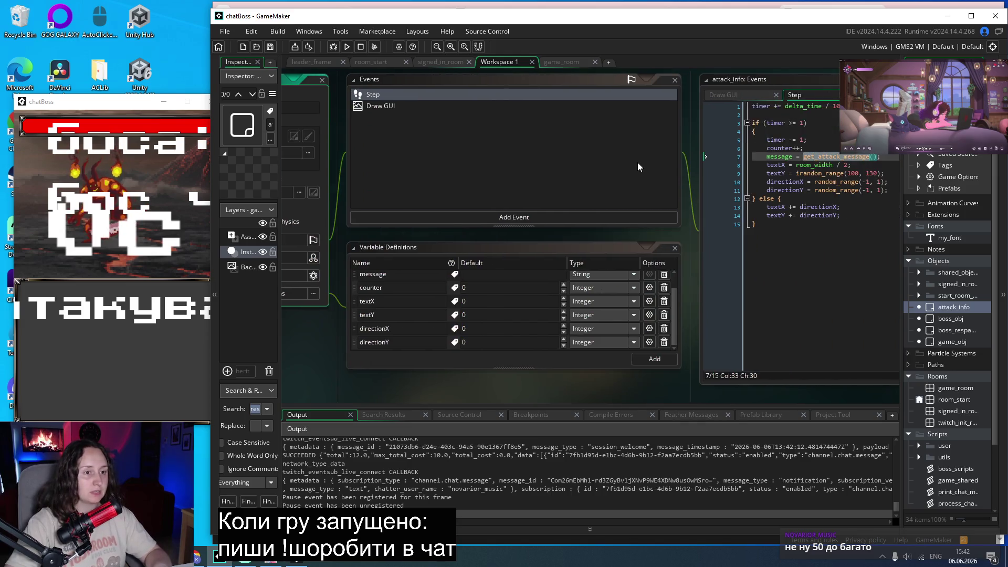
{"action": "left_click", "coordinate": [631, 98]}
{"action": "left_click", "coordinate": [653, 106]}
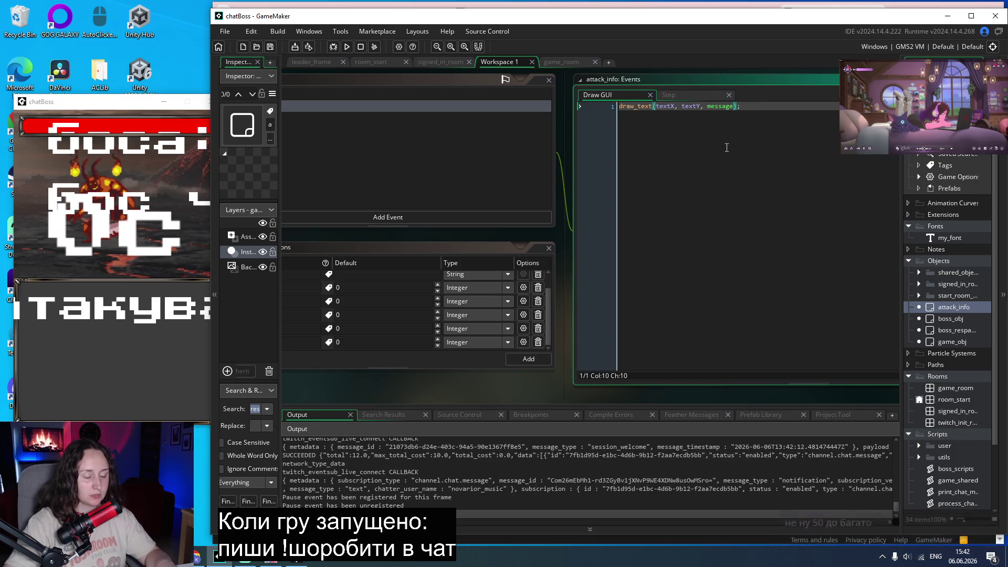
{"action": "type", "text": "_tra"}
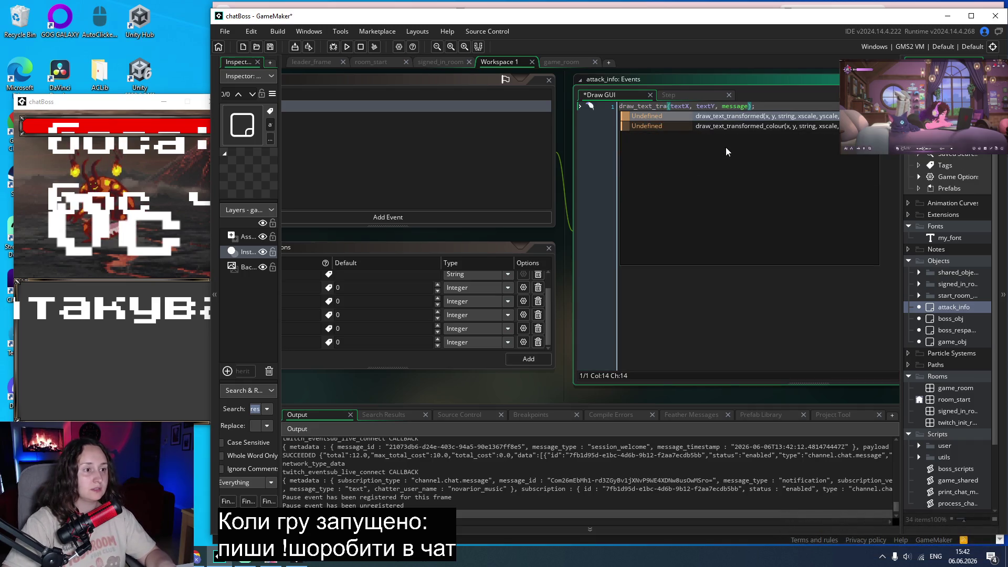
{"action": "key", "text": "Return"}
{"action": "left_click", "coordinate": [786, 105]}
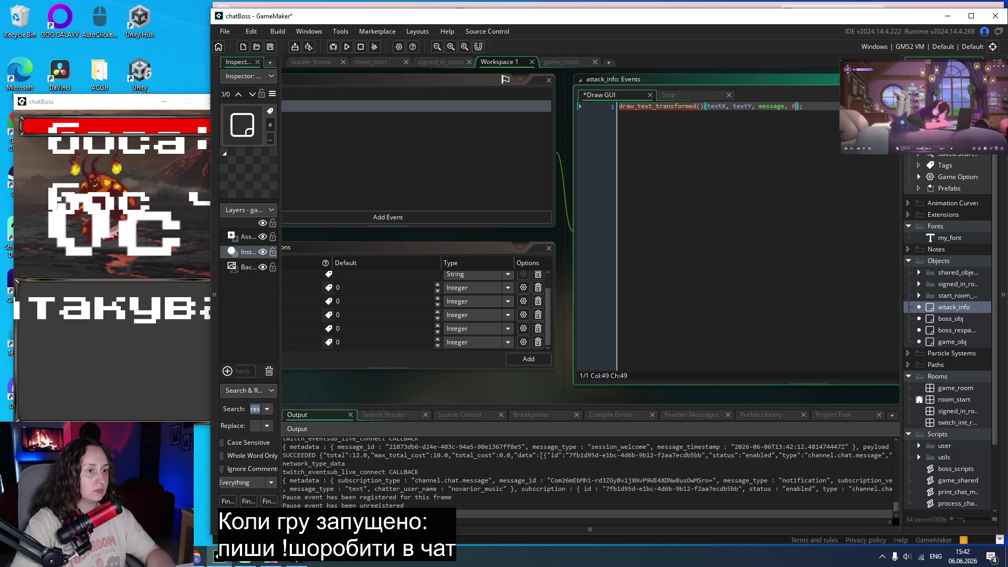
{"action": "type", "text": "0."}
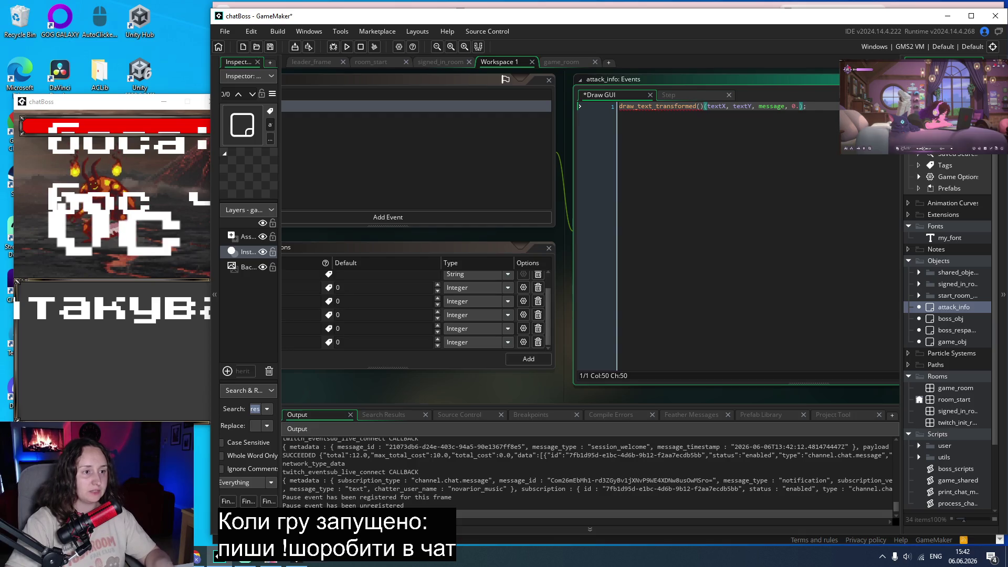
{"action": "key", "text": "ctrl+z"}
{"action": "key", "text": "ctrl+z"}
{"action": "key", "text": "ctrl+z"}
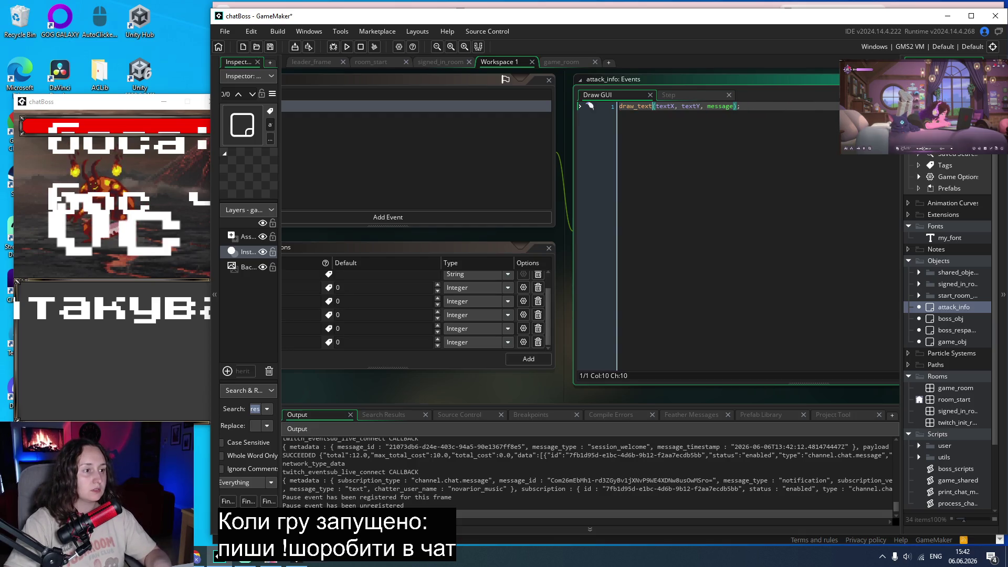
Open button_obj's Draw GUI code and highlight every use of font_scale.
{"action": "left_click", "coordinate": [919, 272]}
{"action": "double_click", "coordinate": [957, 307]}
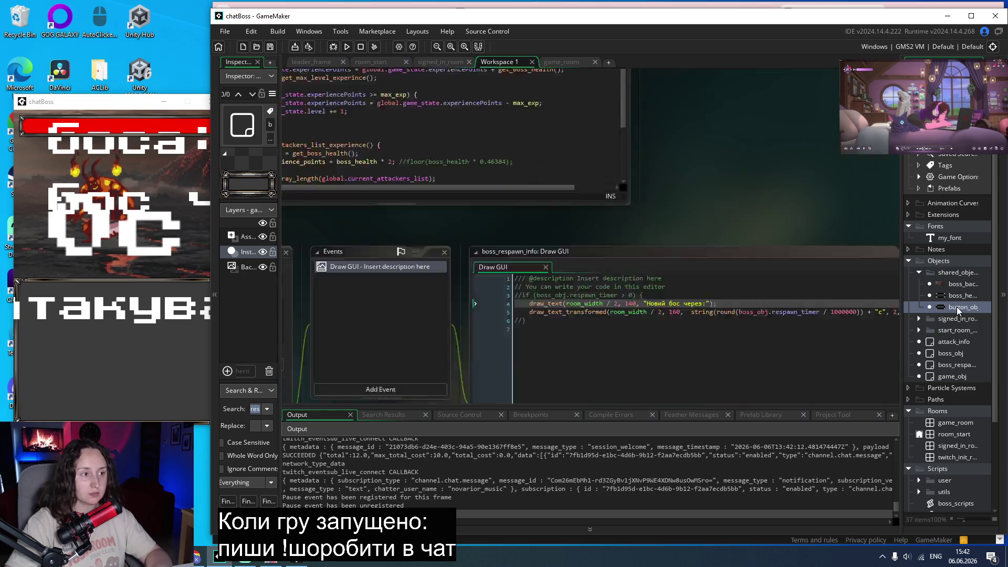
{"action": "left_click", "coordinate": [474, 125]}
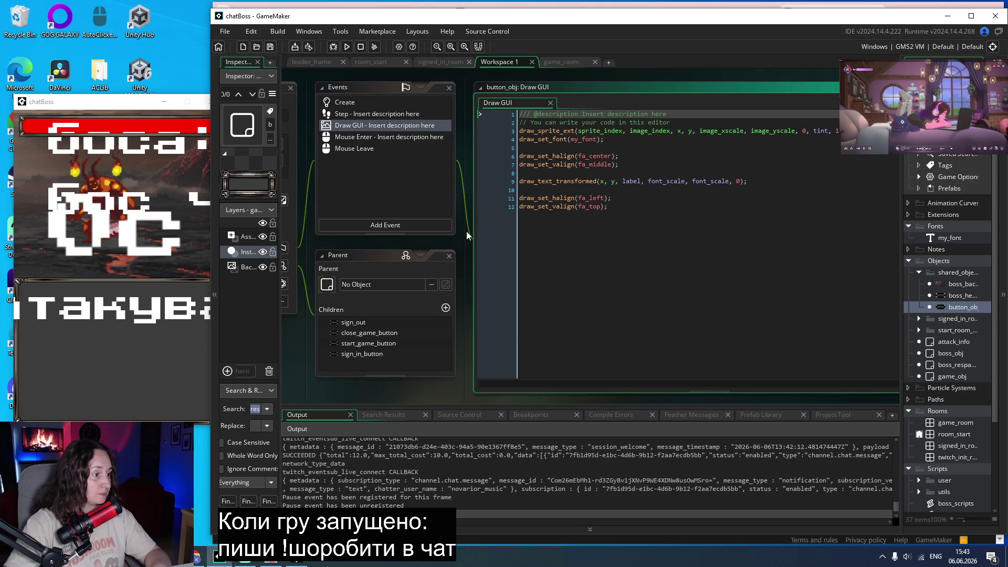
{"action": "scroll", "coordinate": [474, 260], "scroll_direction": "up", "scroll_amount": 3}
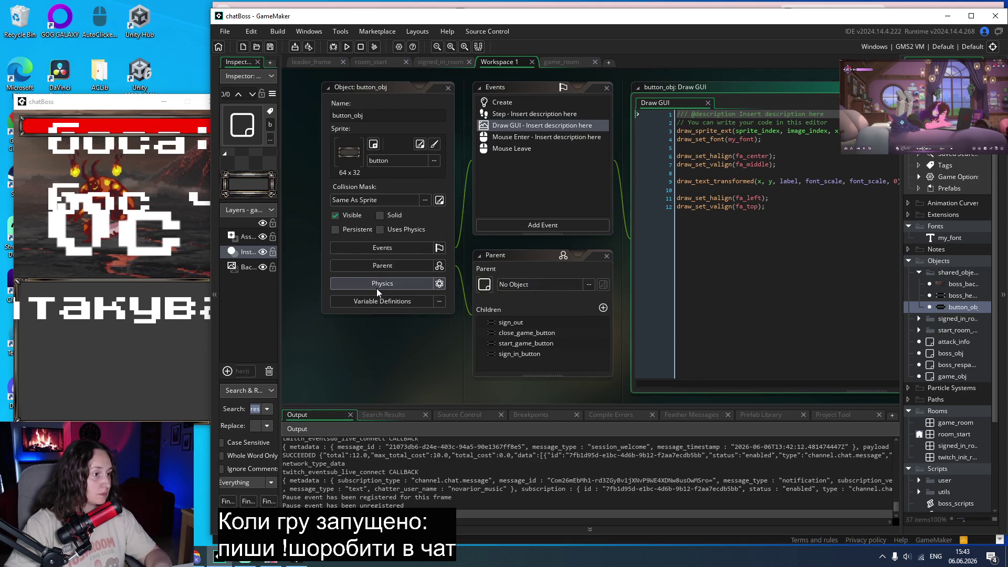
{"action": "scroll", "coordinate": [376, 289], "scroll_direction": "down", "scroll_amount": 2}
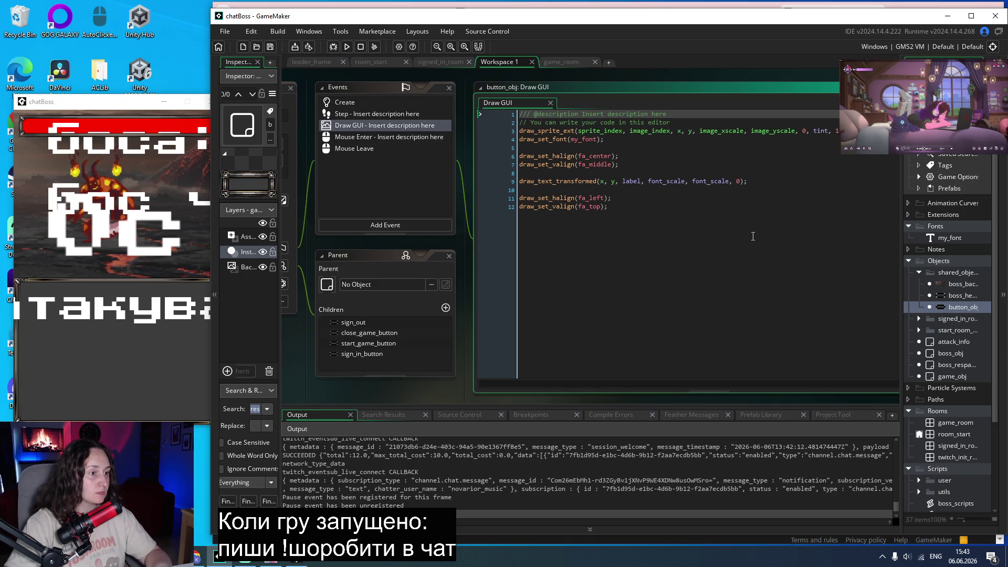
{"action": "left_click", "coordinate": [698, 182]}
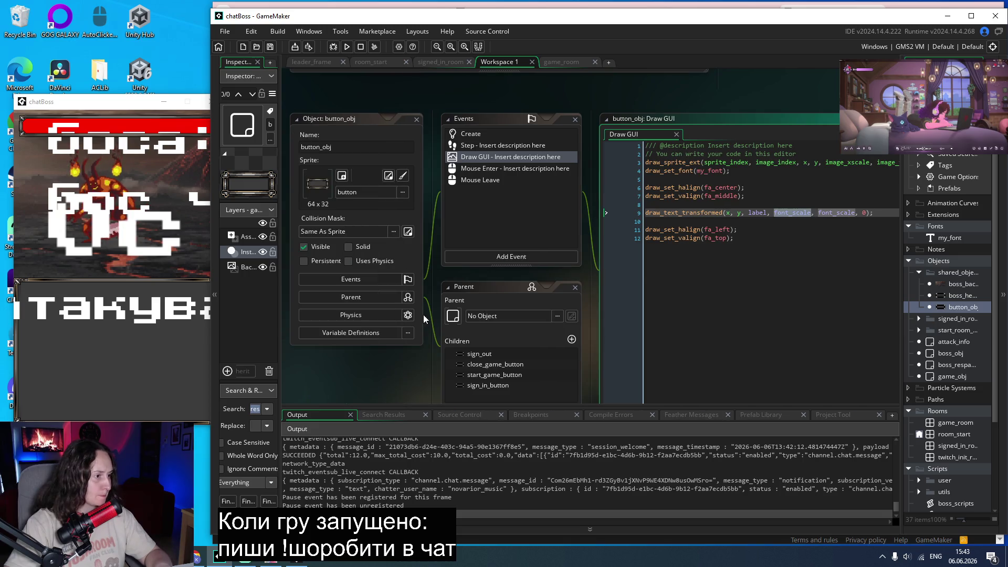
Show button_obj's variable definitions (initialFontScale 1) and check draw_text_transformed's parameters.
{"action": "left_click", "coordinate": [361, 332]}
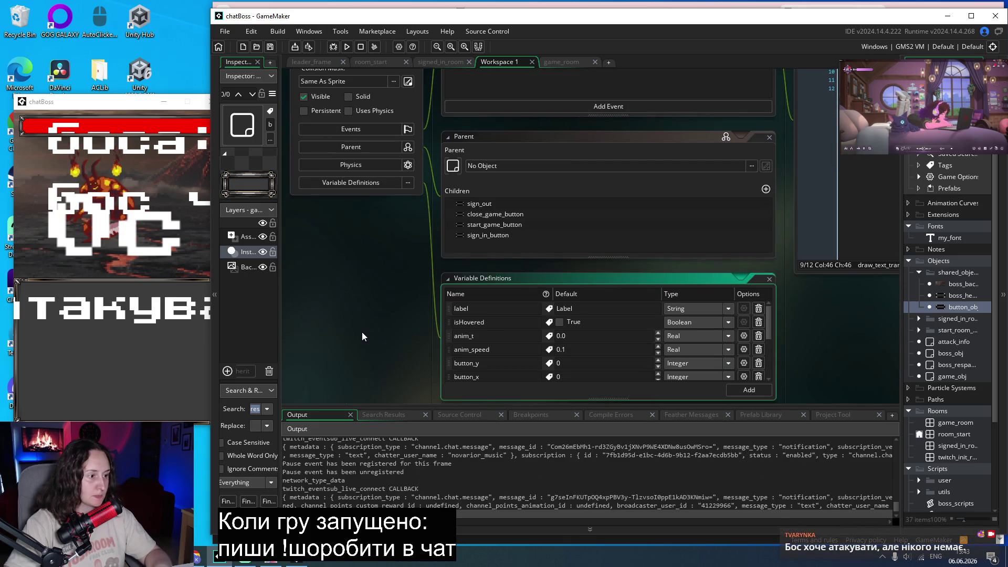
{"action": "scroll", "coordinate": [511, 342], "scroll_direction": "down", "scroll_amount": 5}
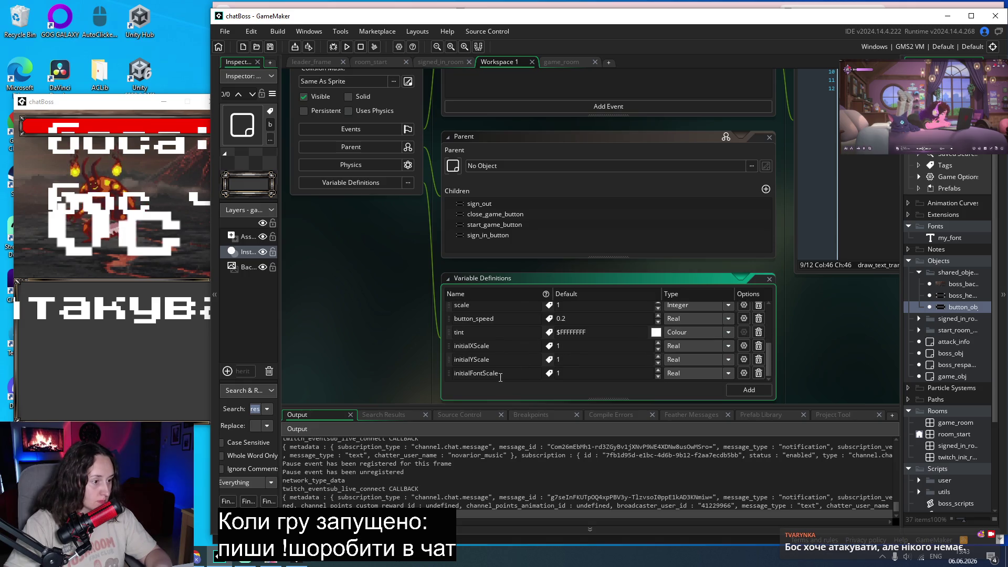
{"action": "left_click", "coordinate": [803, 226]}
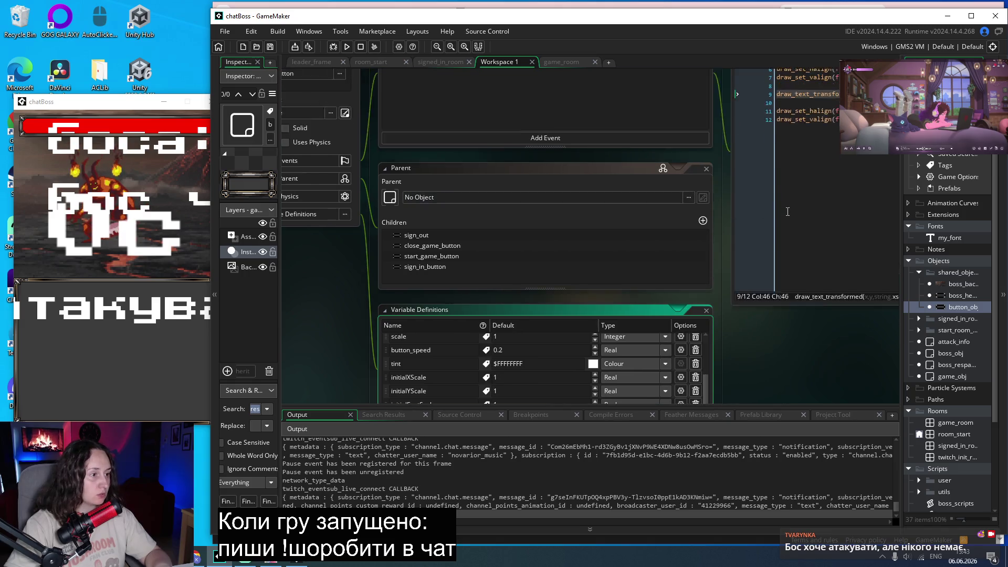
{"action": "mouse_move", "coordinate": [787, 216]}
{"action": "scroll", "coordinate": [574, 269], "scroll_direction": "down", "scroll_amount": 3}
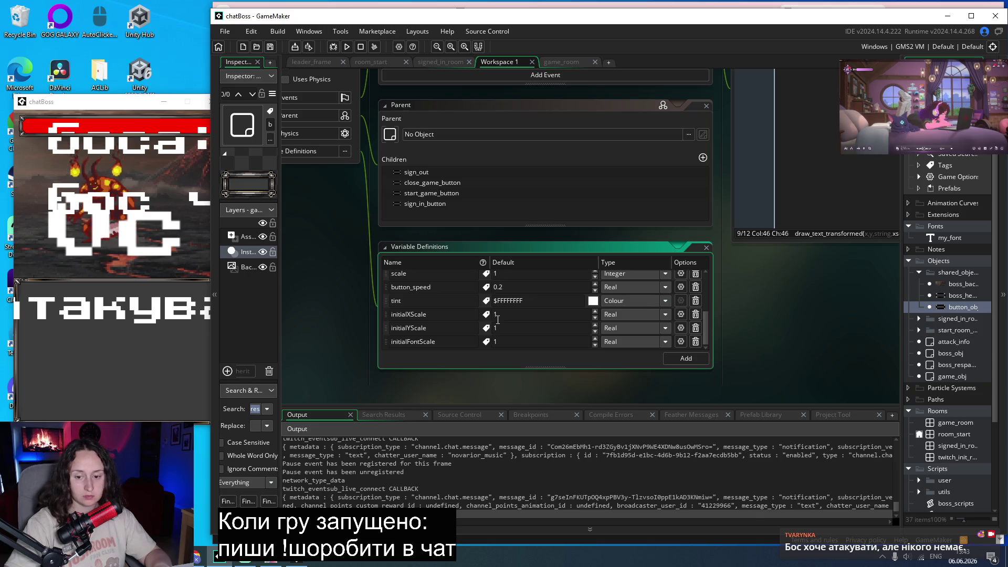
{"action": "scroll", "coordinate": [498, 319], "scroll_direction": "up", "scroll_amount": 3}
{"action": "scroll", "coordinate": [420, 284], "scroll_direction": "left", "scroll_amount": 3}
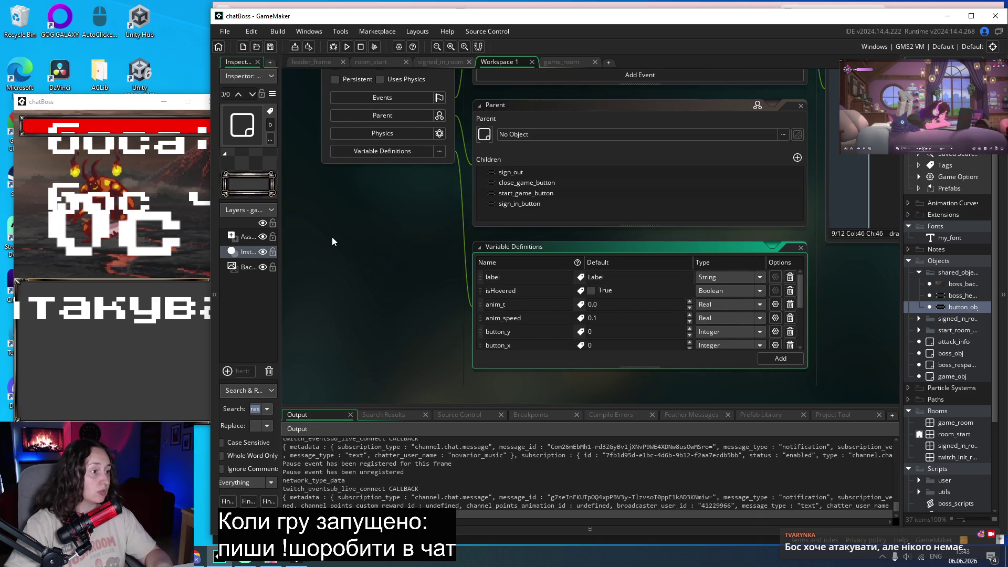
{"action": "scroll", "coordinate": [418, 280], "scroll_direction": "left", "scroll_amount": 4}
{"action": "scroll", "coordinate": [415, 273], "scroll_direction": "right", "scroll_amount": 3}
{"action": "scroll", "coordinate": [411, 273], "scroll_direction": "up", "scroll_amount": 2}
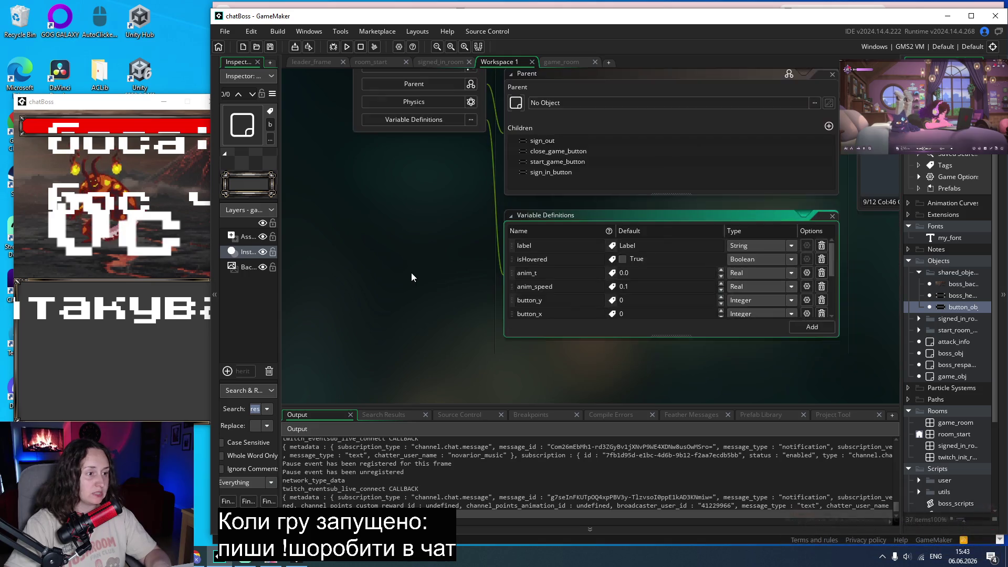
{"action": "scroll", "coordinate": [412, 272], "scroll_direction": "up", "scroll_amount": 4}
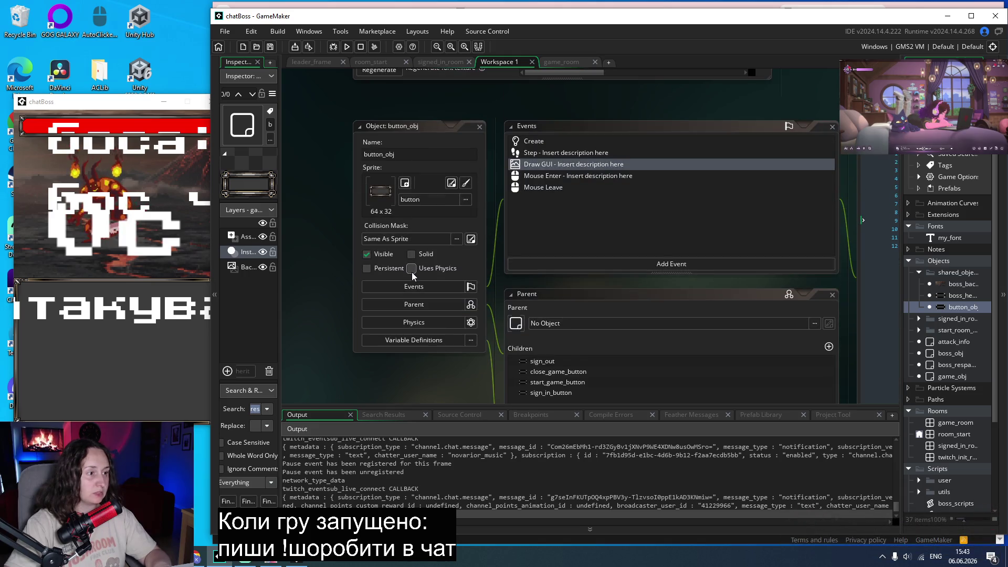
Search the whole project for draw_text_transformed, finding uses in boss_respawn_info and button_obj.
{"action": "double_click", "coordinate": [552, 141]}
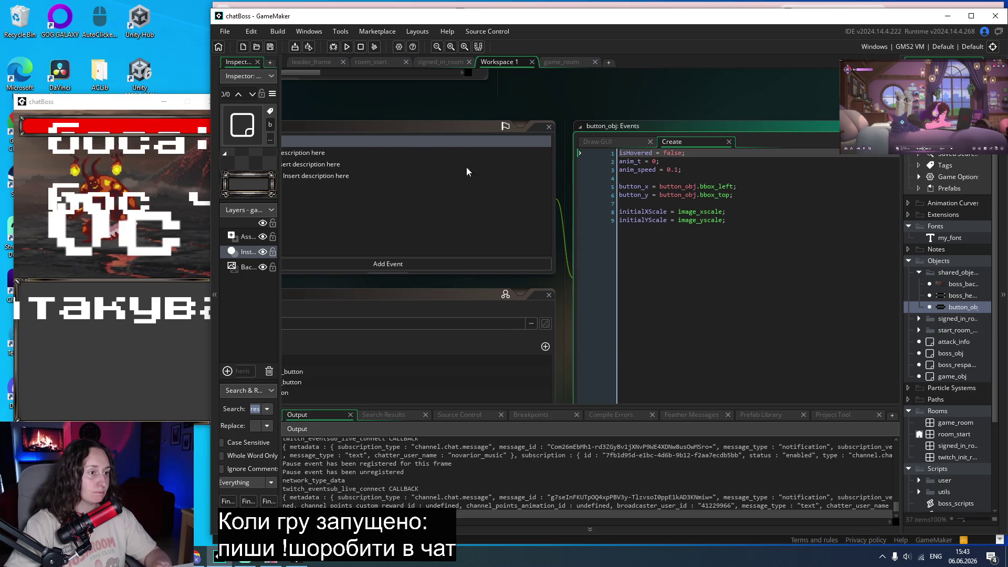
{"action": "left_click", "coordinate": [599, 142]}
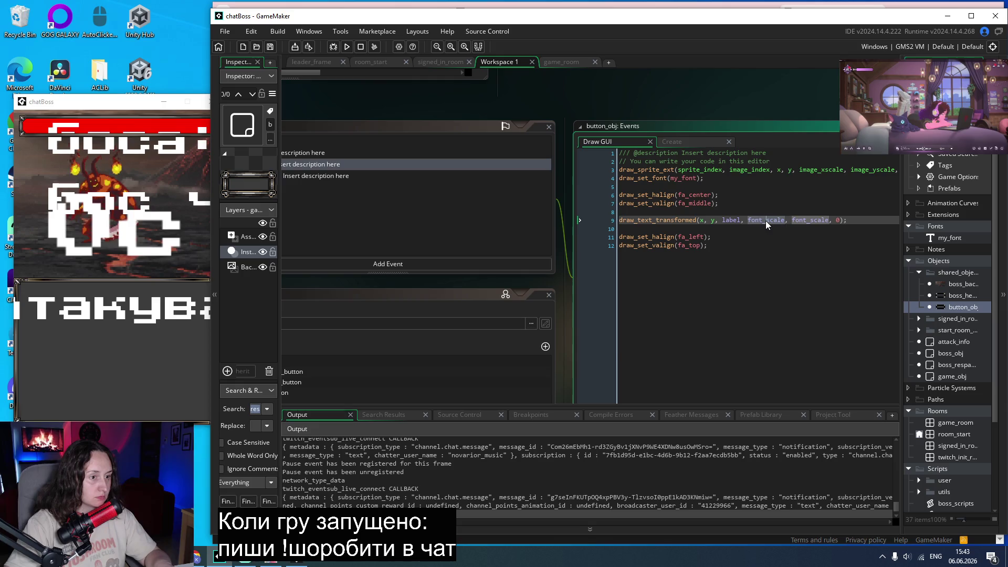
{"action": "key", "text": "ctrl+f"}
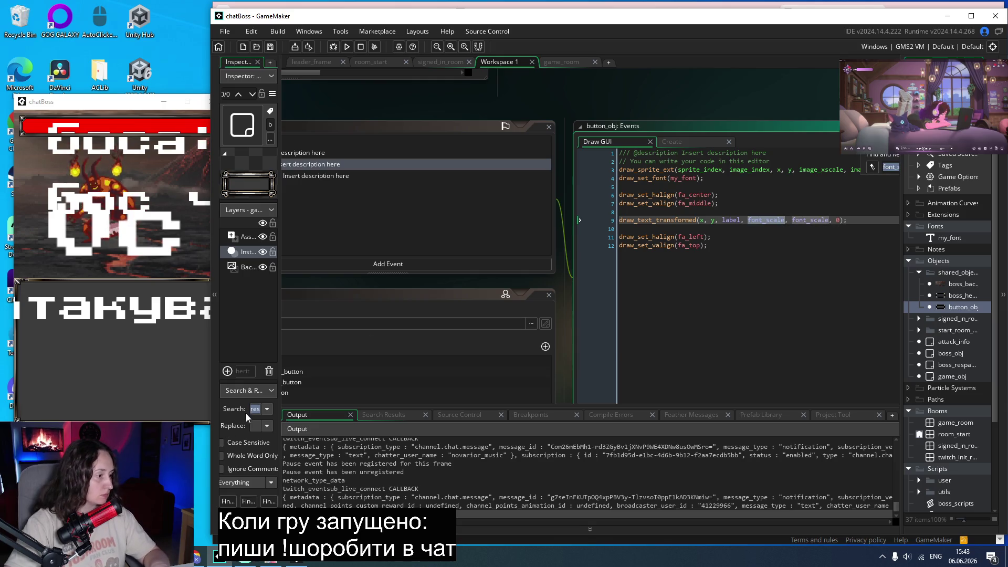
{"action": "left_click", "coordinate": [254, 409]}
{"action": "key", "text": "Return"}
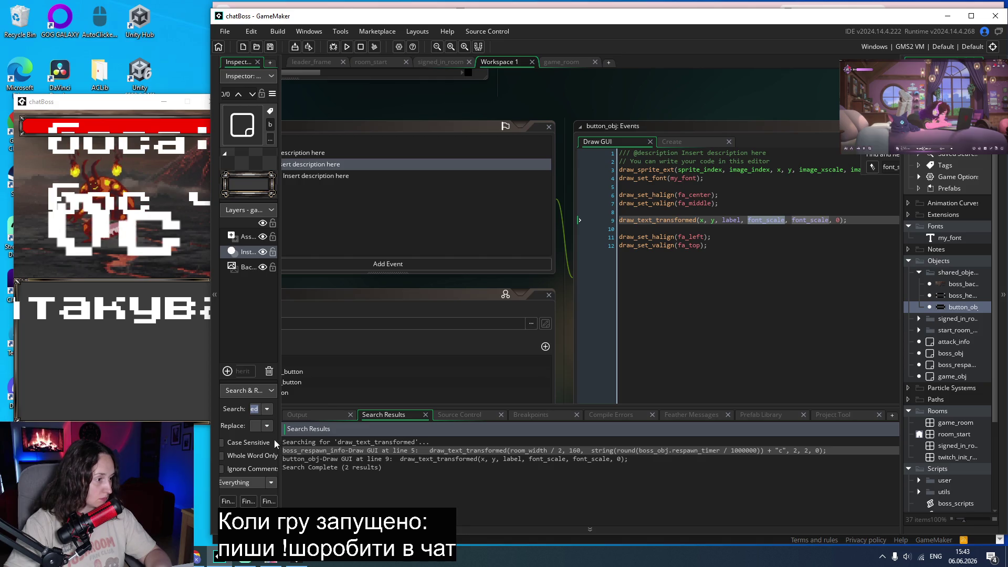
{"action": "left_click_drag", "start_coordinate": [280, 411], "coordinate": [395, 411]}
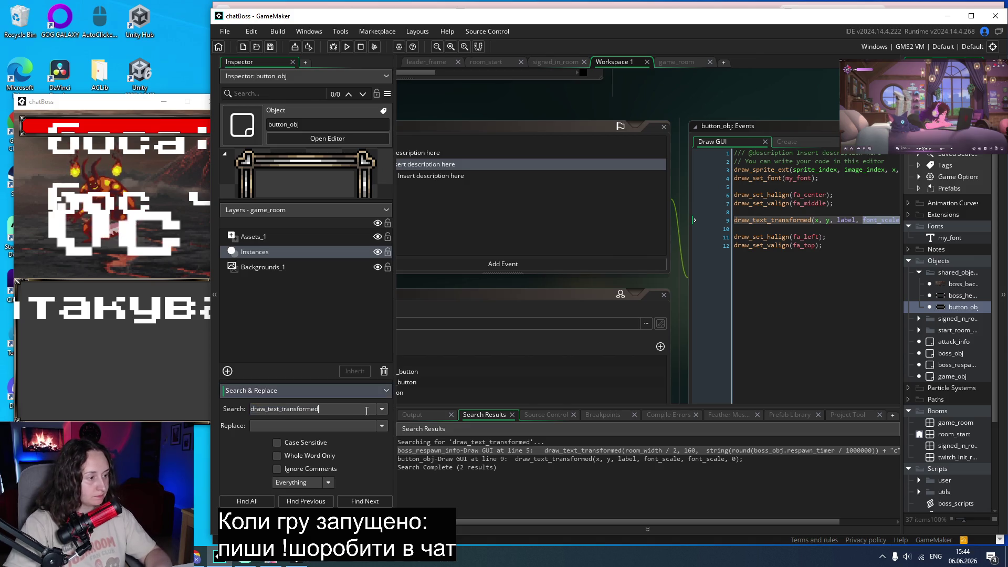
Search the project for font_scale and open button_obj's Step code at the scale = 0 line.
{"action": "type", "text": "font_"}
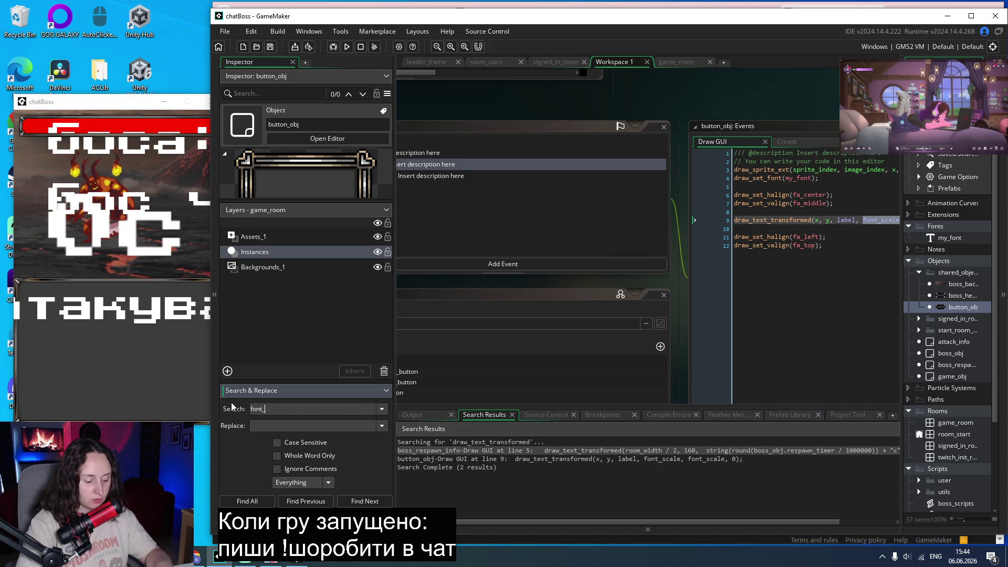
{"action": "type", "text": "scale"}
{"action": "key", "text": "Return"}
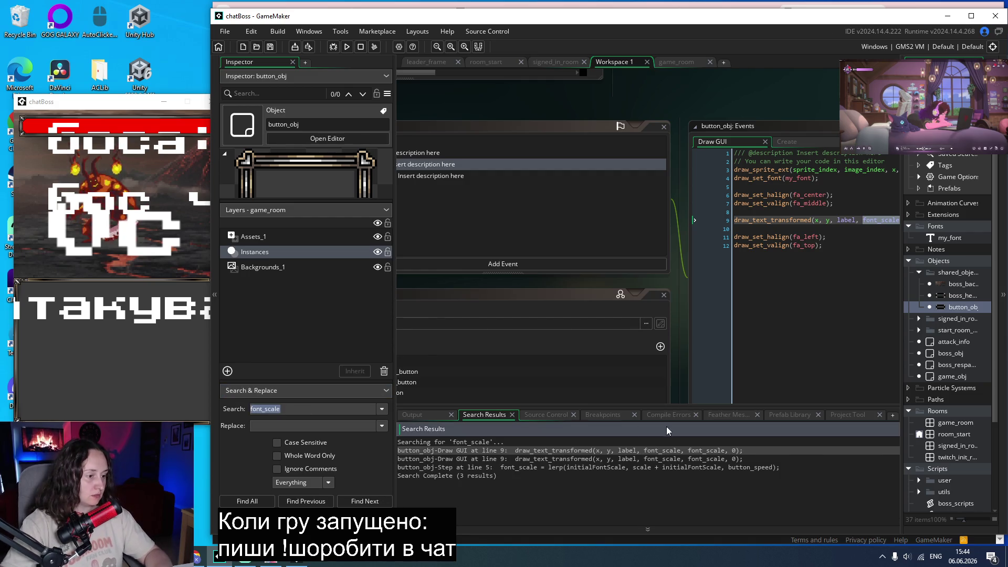
{"action": "double_click", "coordinate": [564, 467]}
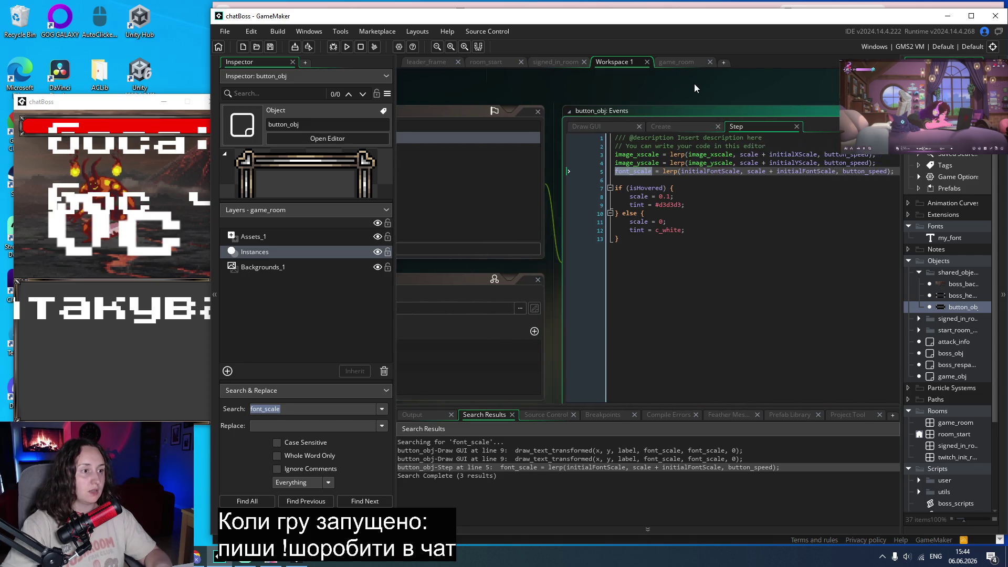
{"action": "left_click", "coordinate": [691, 219]}
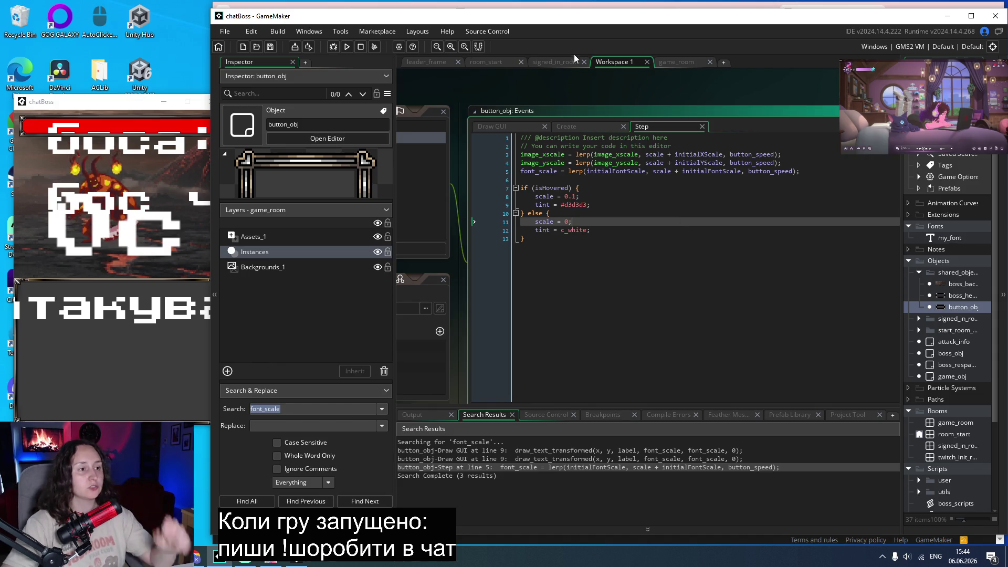
{"action": "scroll", "coordinate": [562, 89], "scroll_direction": "left", "scroll_amount": 5}
{"action": "scroll", "coordinate": [541, 216], "scroll_direction": "down", "scroll_amount": 3}
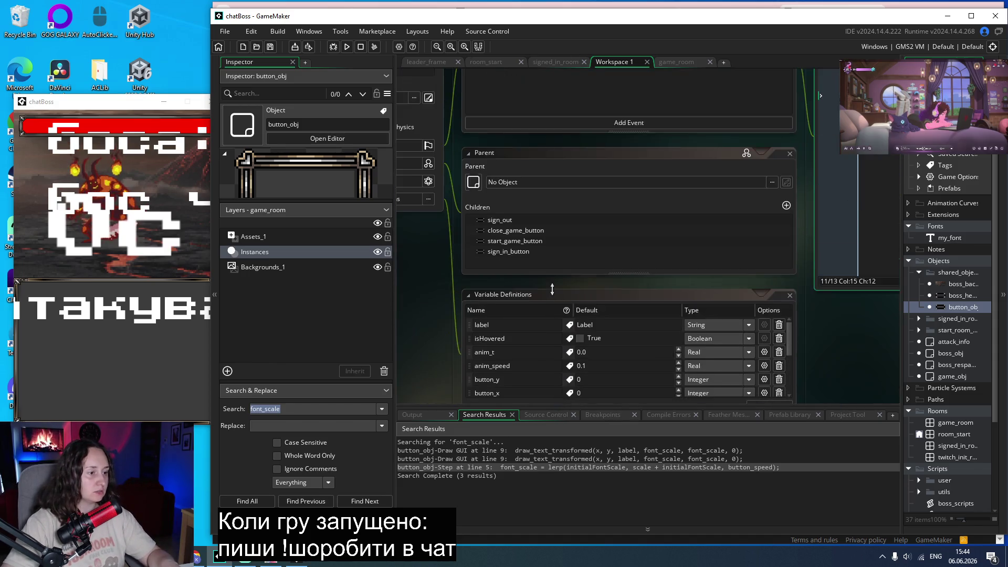
Set the initialXScale and initialYScale defaults to 0.2 and clear initialFontScale's old default.
{"action": "scroll", "coordinate": [553, 289], "scroll_direction": "down", "scroll_amount": 2}
{"action": "scroll", "coordinate": [577, 282], "scroll_direction": "down", "scroll_amount": 2}
{"action": "scroll", "coordinate": [577, 282], "scroll_direction": "down", "scroll_amount": 2}
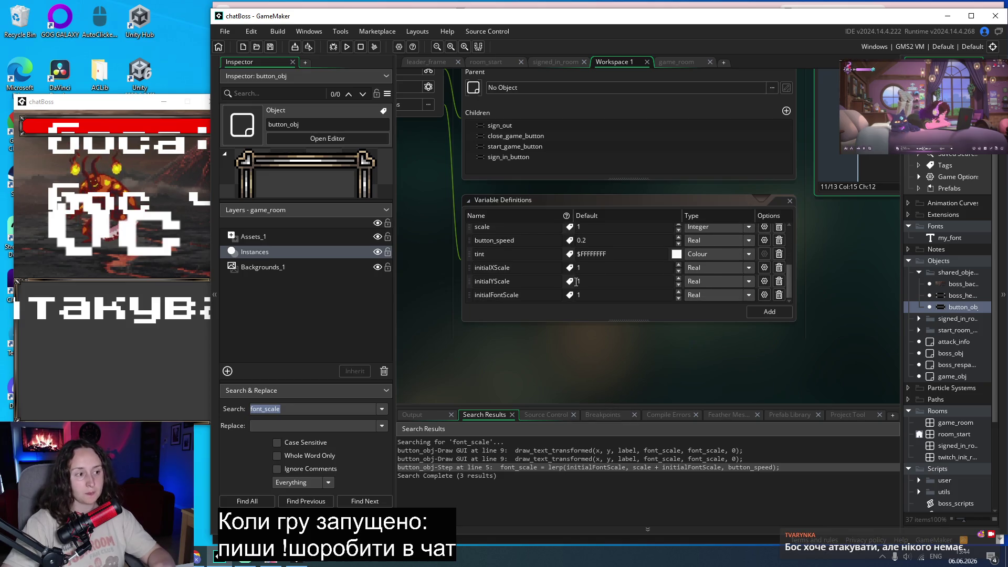
{"action": "left_click", "coordinate": [580, 268]}
{"action": "double_click", "coordinate": [580, 268]}
{"action": "type", "text": "0.2"}
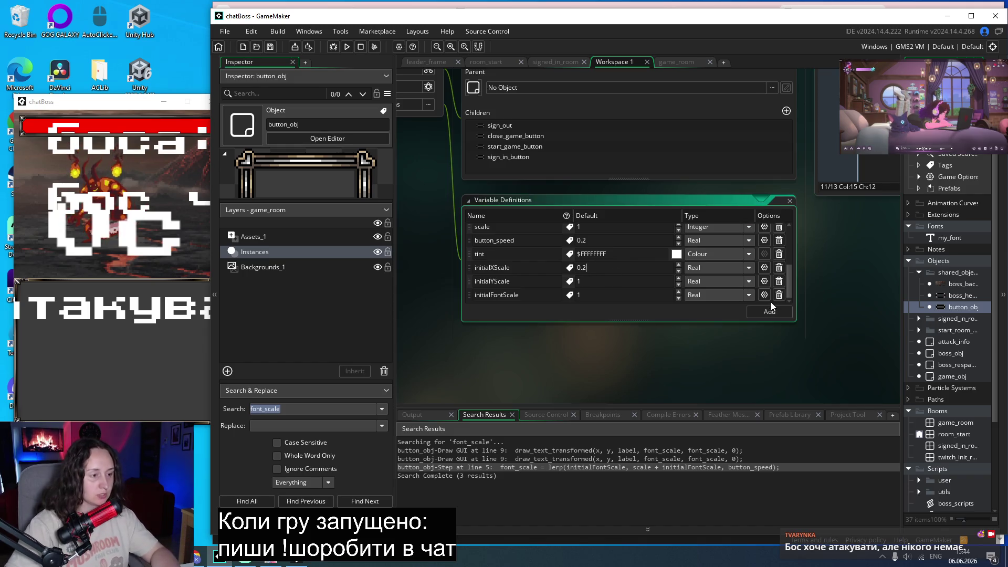
{"action": "key", "text": "Return"}
{"action": "type", "text": "0.2"}
{"action": "double_click", "coordinate": [598, 294]}
{"action": "key", "text": "BackSpace"}
Enter 0.2 for initialFontScale, then run chatBoss through Twitch login to the boss screen, window at left.
{"action": "type", "text": "0.2"}
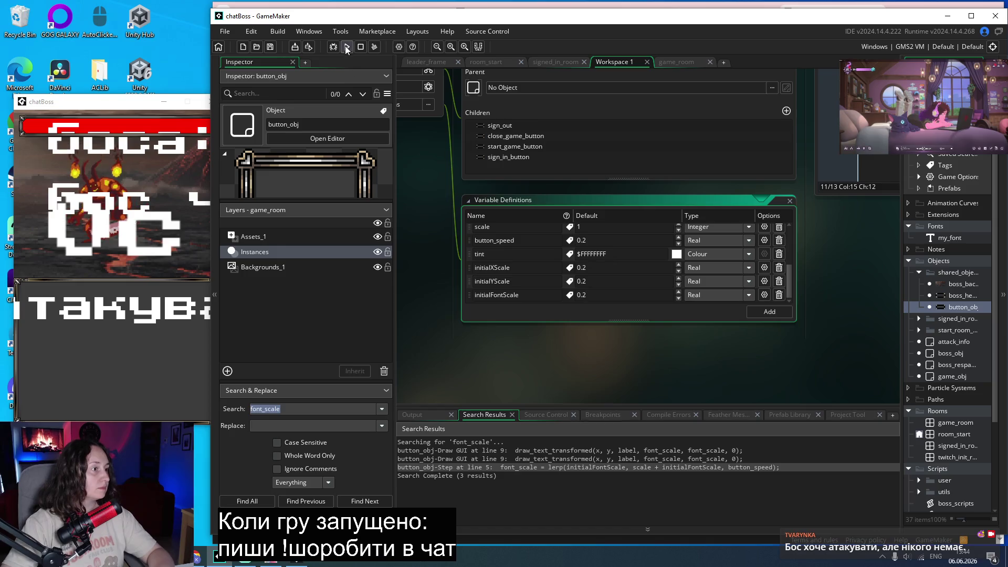
{"action": "left_click", "coordinate": [347, 47]}
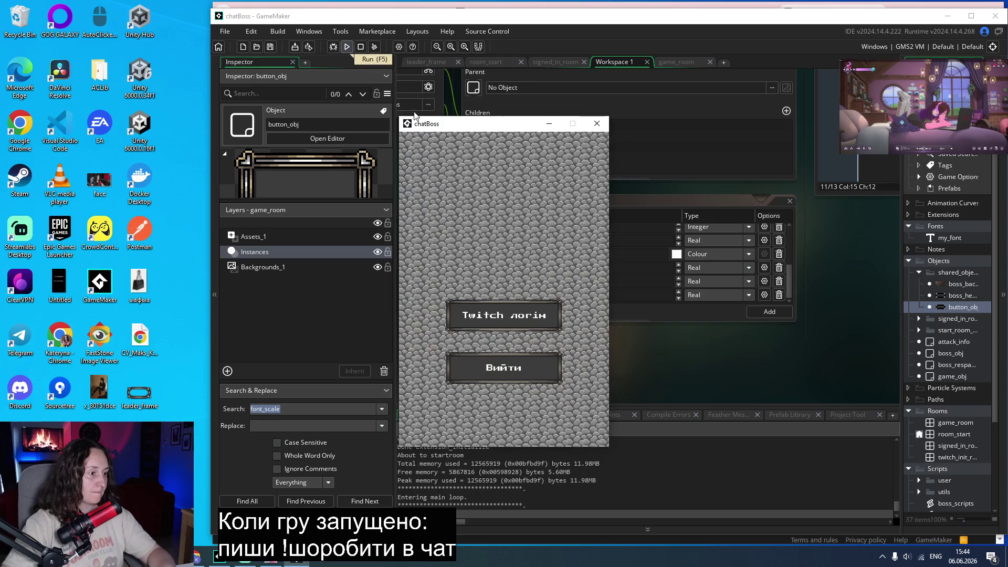
{"action": "left_click", "coordinate": [502, 315]}
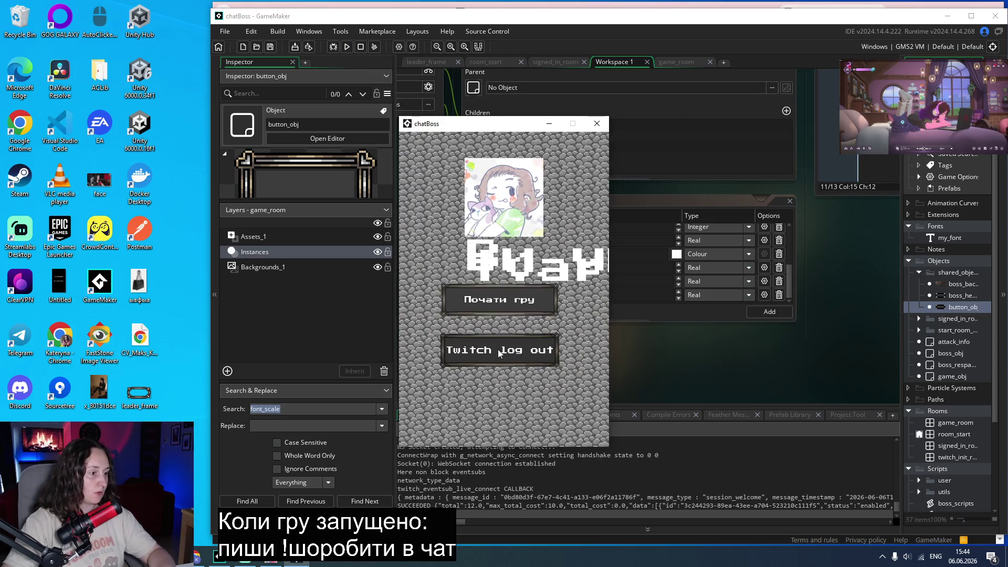
{"action": "left_click", "coordinate": [499, 299]}
{"action": "left_click_drag", "start_coordinate": [454, 124], "coordinate": [60, 99]}
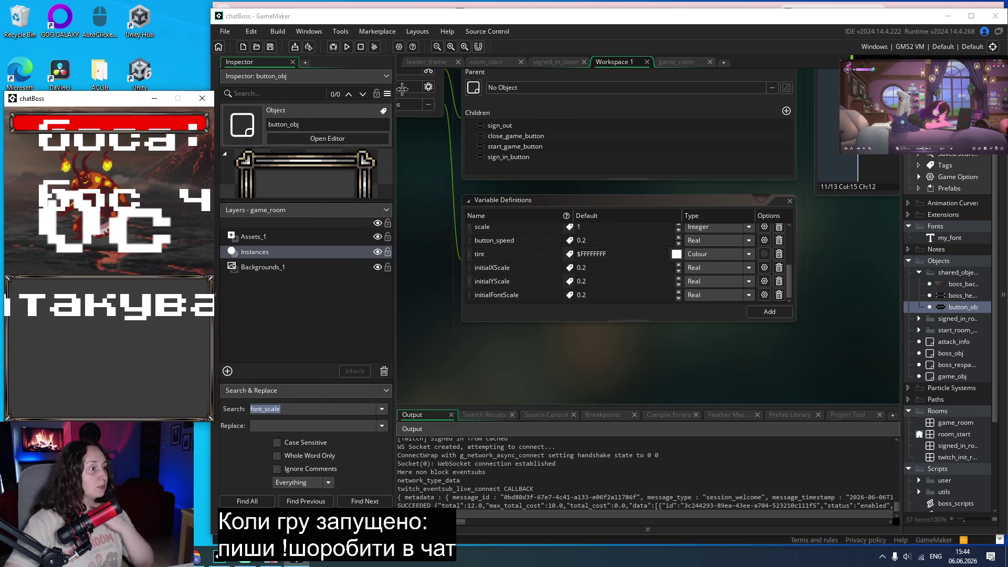
{"action": "left_click", "coordinate": [231, 393]}
Search the project for draw_text and open attack_info's Draw GUI result.
{"action": "type", "text": "draw_text"}
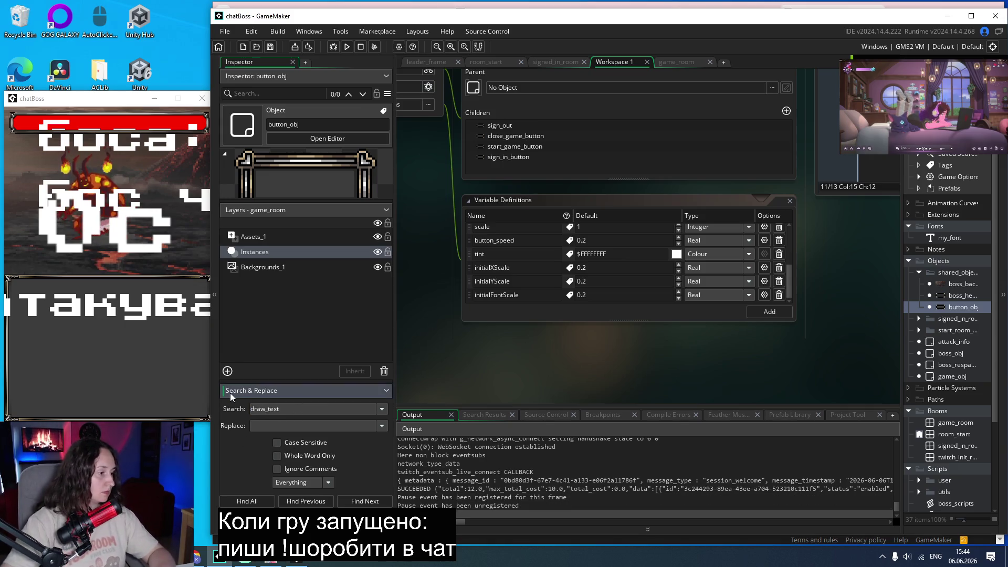
{"action": "key", "text": "Return"}
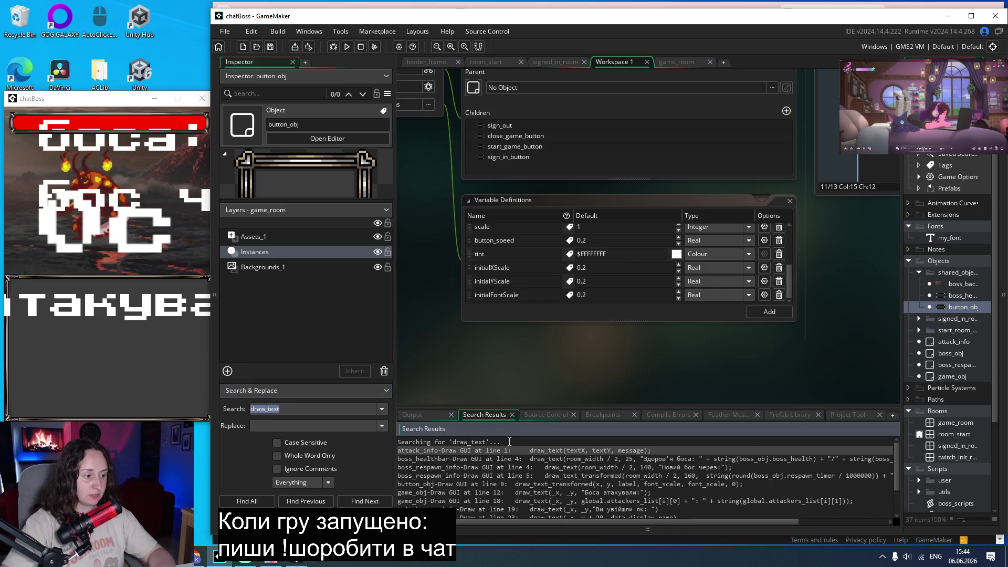
{"action": "double_click", "coordinate": [488, 451]}
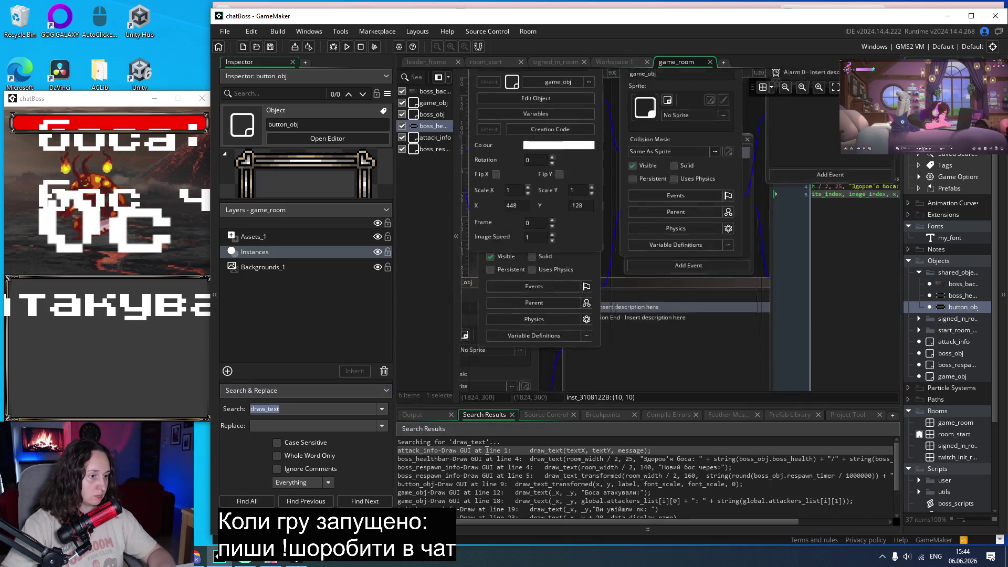
Change attack_info's message call to draw_text_transformed at 0.15, 0.15 scale, angle 0, and save.
{"action": "left_click", "coordinate": [522, 158]}
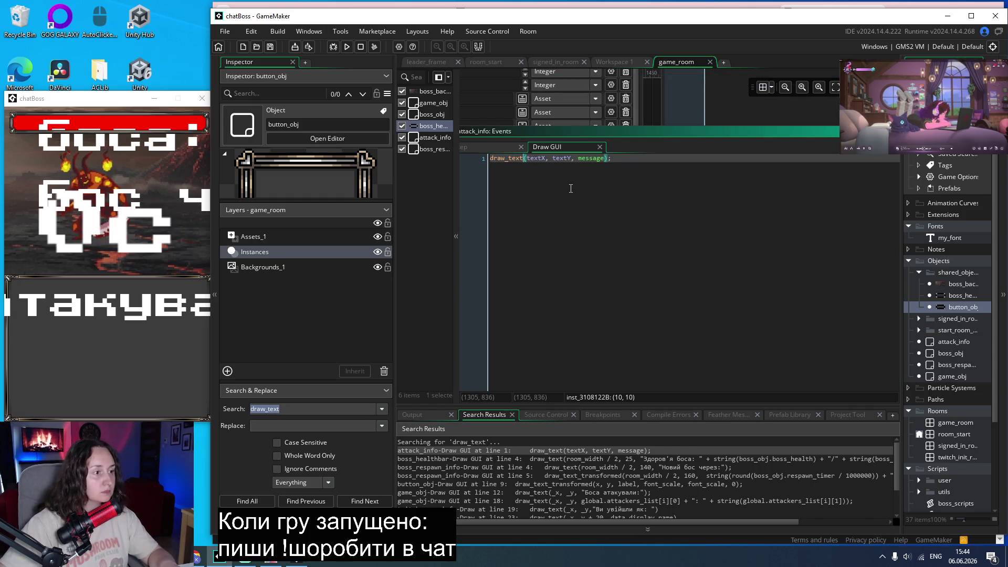
{"action": "type", "text": "_tran"}
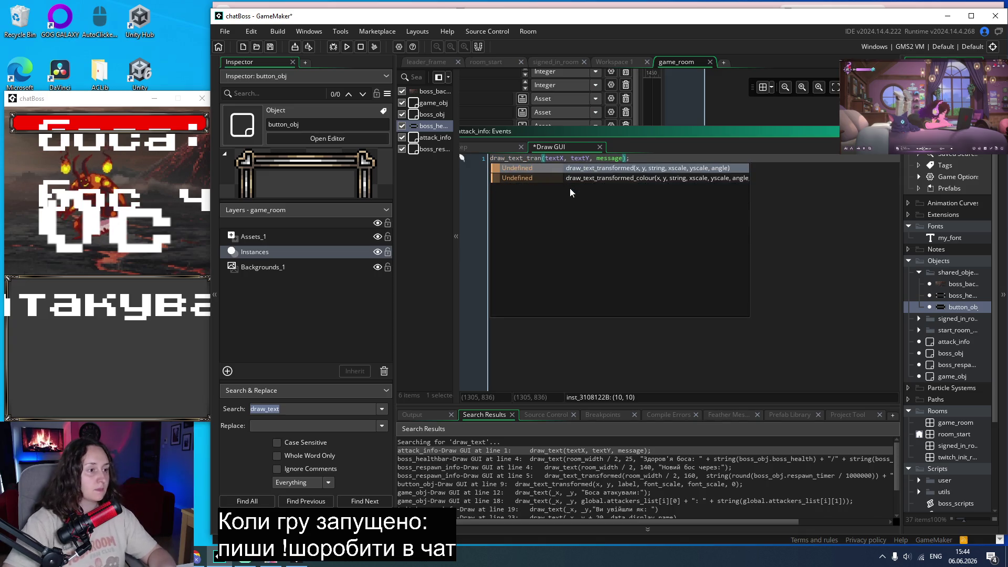
{"action": "key", "text": "Return"}
{"action": "key", "text": "BackSpace"}
{"action": "key", "text": "Escape"}
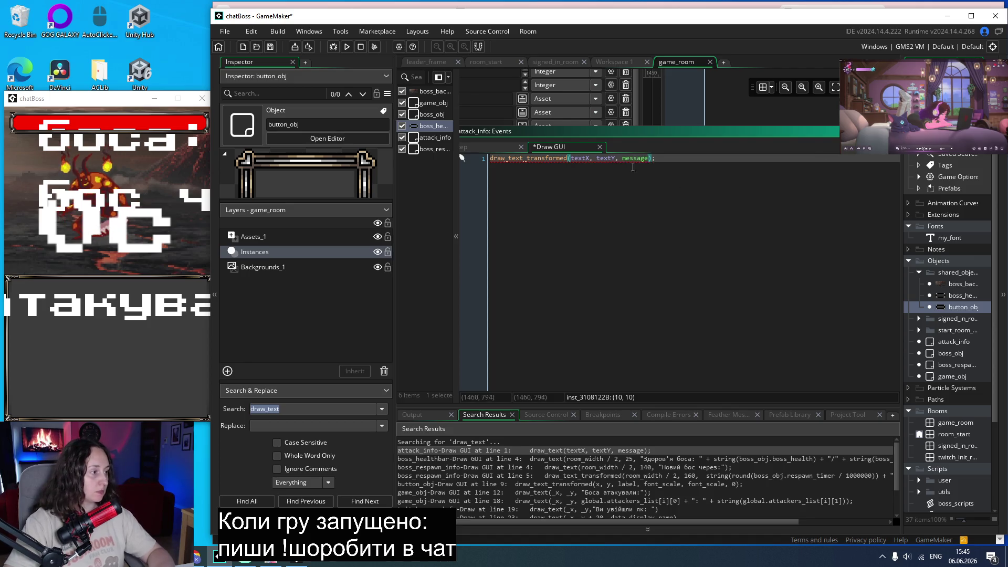
{"action": "left_click", "coordinate": [648, 187]}
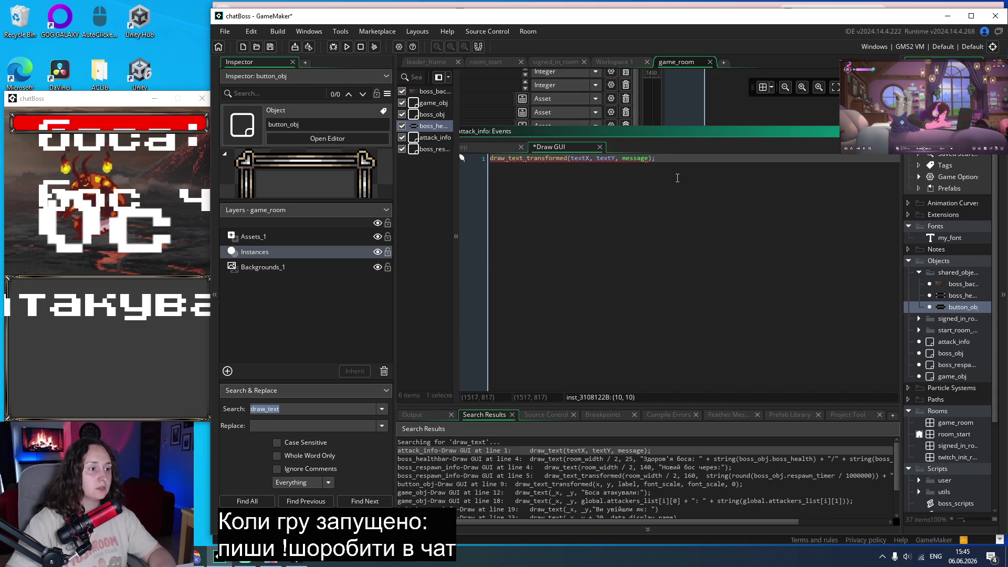
{"action": "key", "text": "Left"}
{"action": "key", "text": "BackSpace"}
{"action": "type", "text": ","}
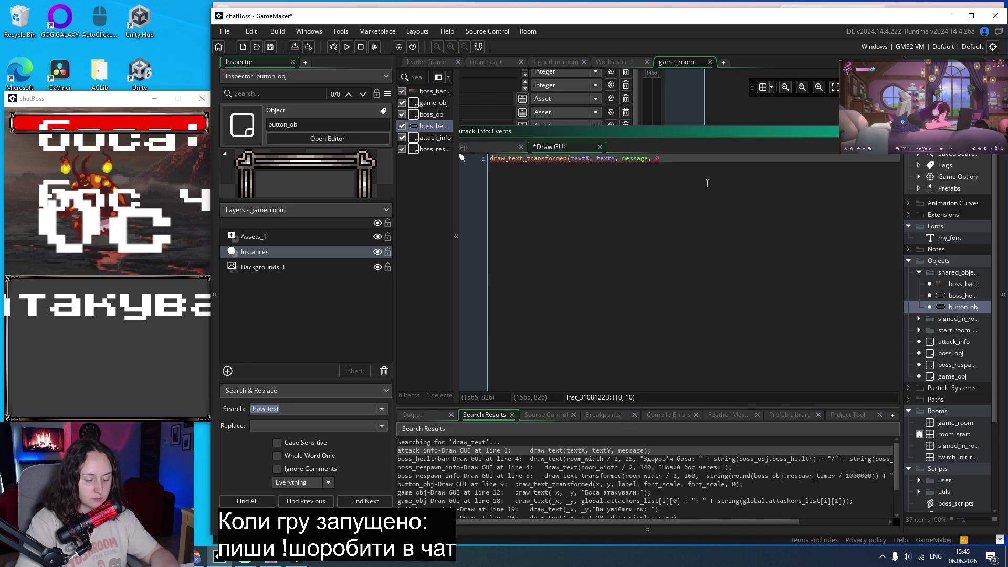
{"action": "type", "text": "5,"}
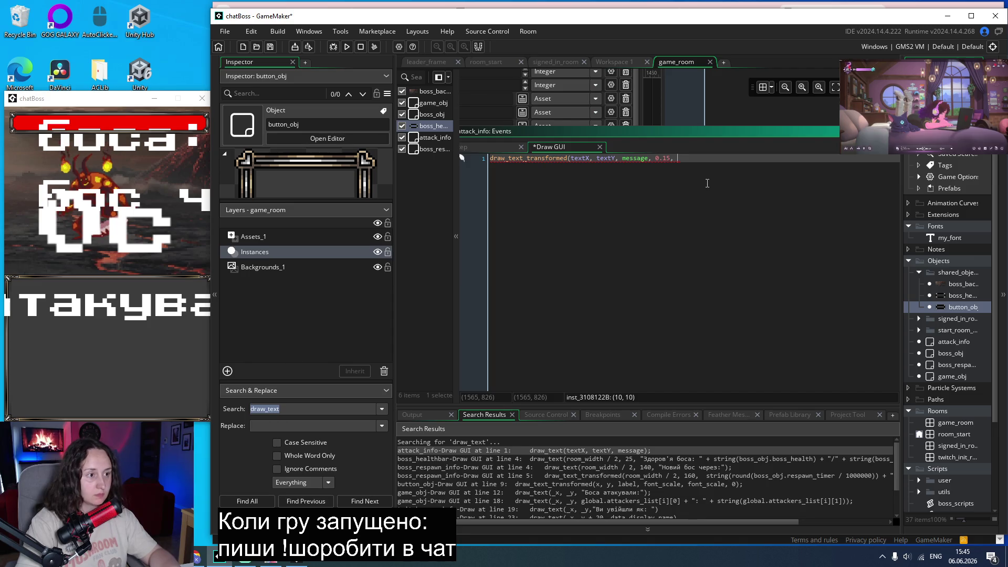
{"action": "type", "text": "5, 0"}
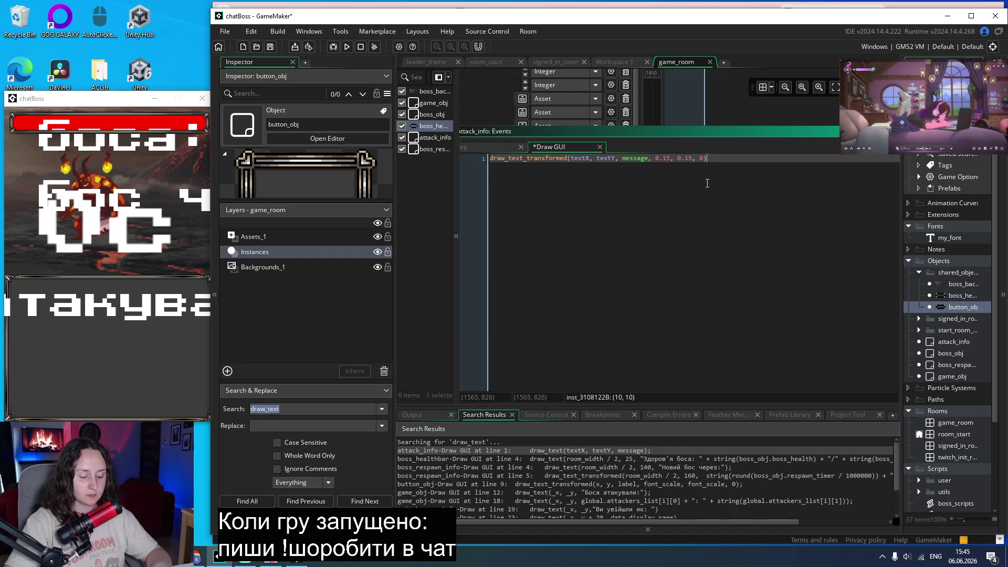
{"action": "type", "text": ";"}
{"action": "key", "text": "ctrl+s"}
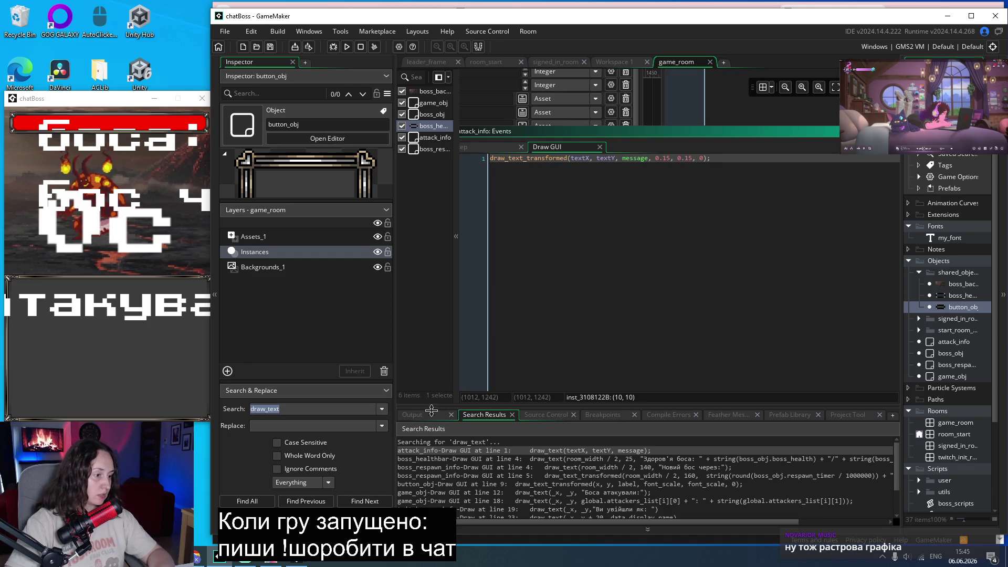
{"action": "double_click", "coordinate": [478, 459]}
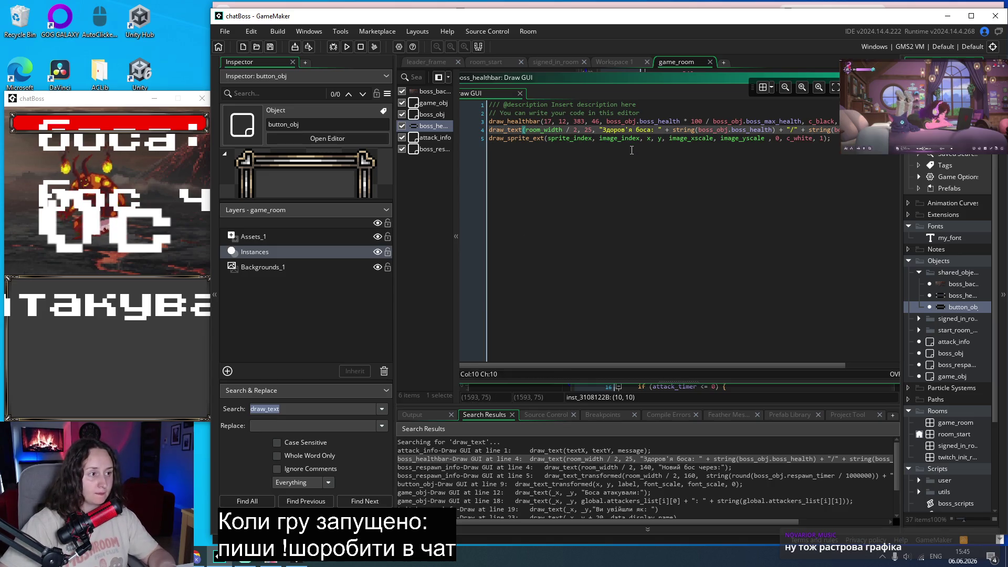
Switch boss_healthbar's line 4 health text from draw_text to draw_text_transformed.
{"action": "type", "text": "_"}
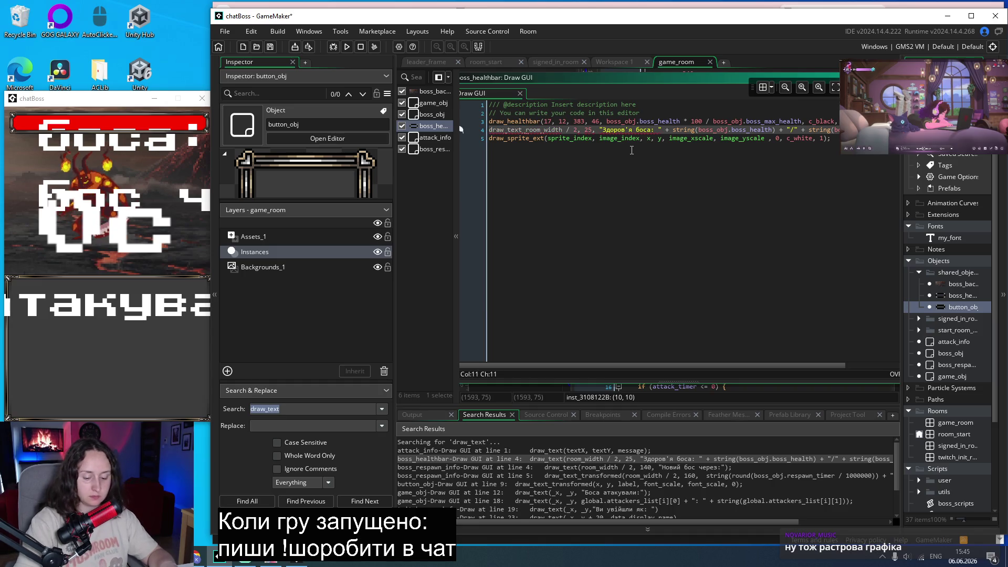
{"action": "key", "text": "Delete"}
{"action": "key", "text": "Insert"}
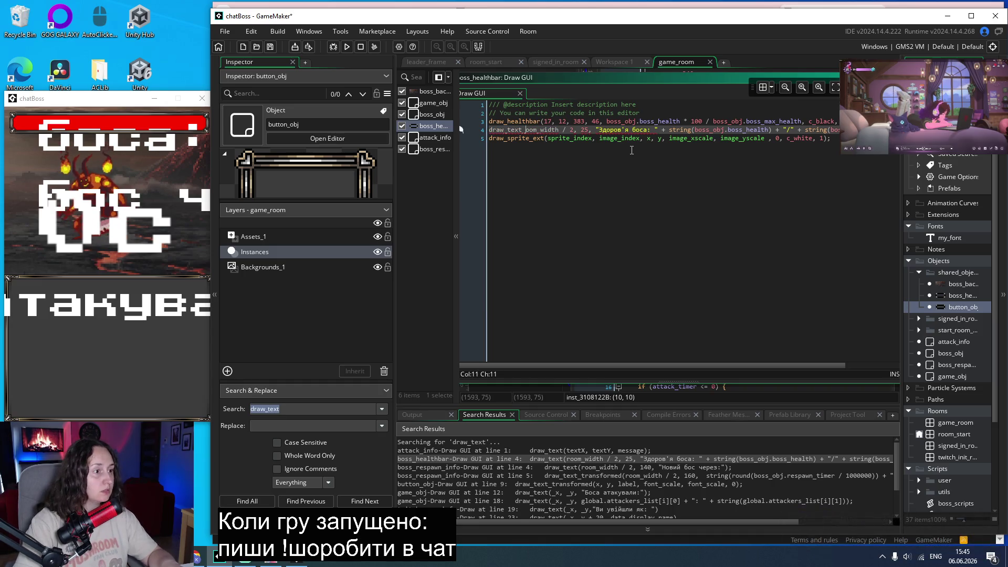
{"action": "type", "text": "ring"}
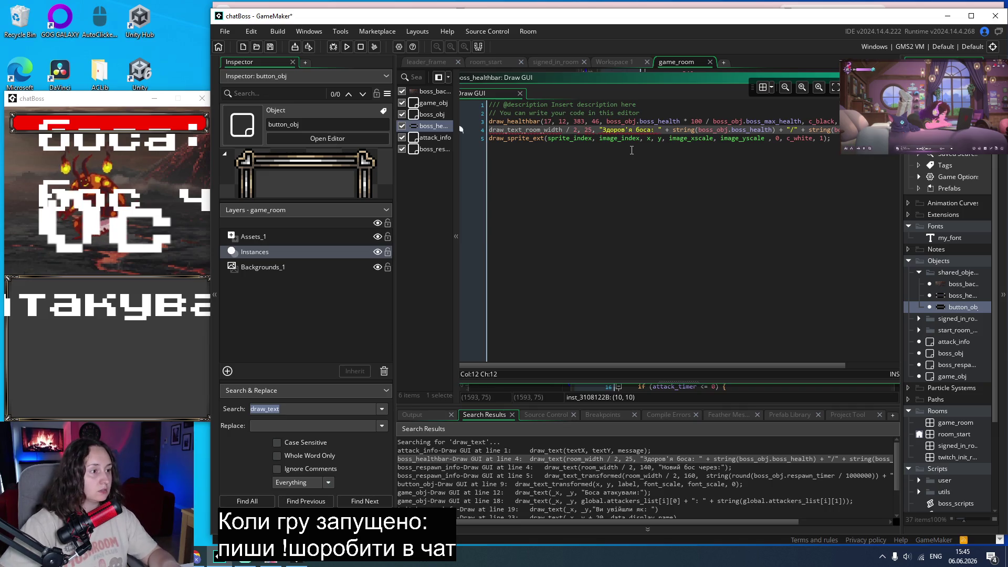
{"action": "type", "text": "("}
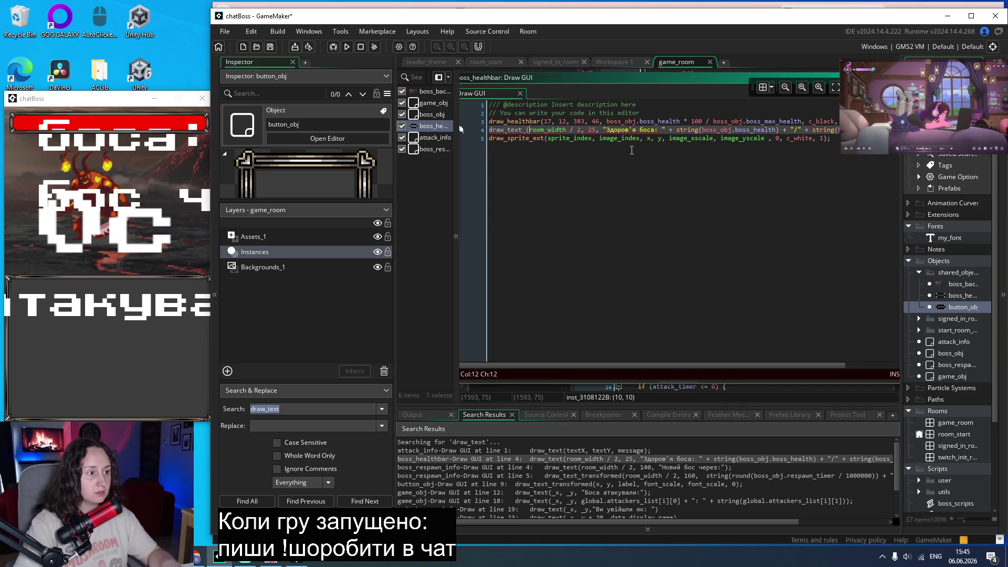
{"action": "key", "text": "Left"}
{"action": "type", "text": "tran"}
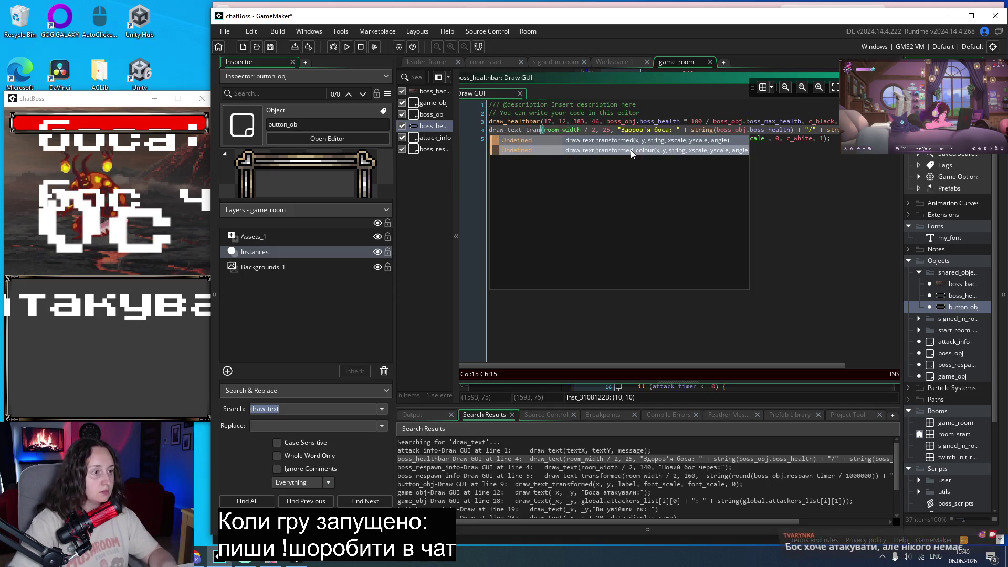
{"action": "left_click", "coordinate": [619, 141]}
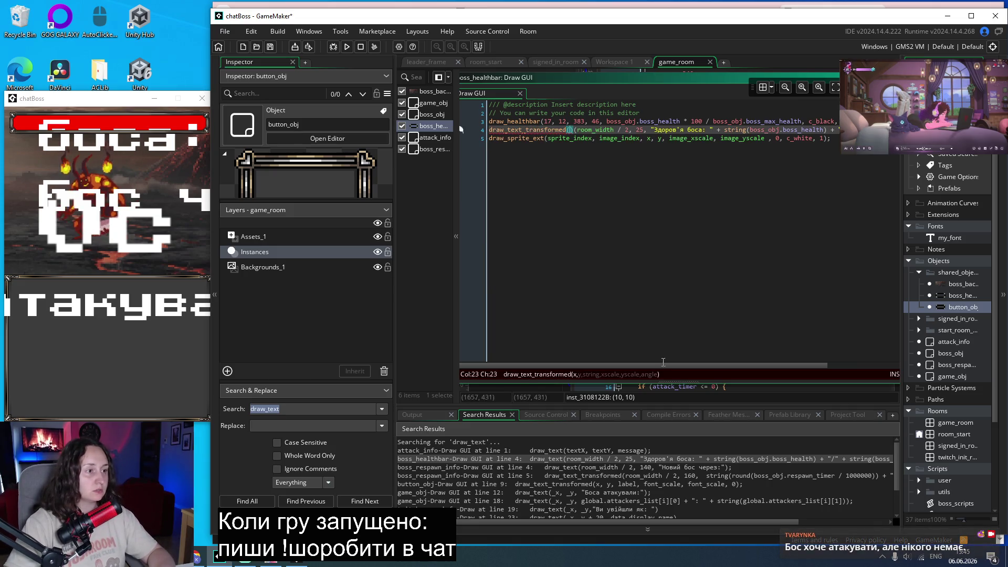
{"action": "key", "text": "BackSpace"}
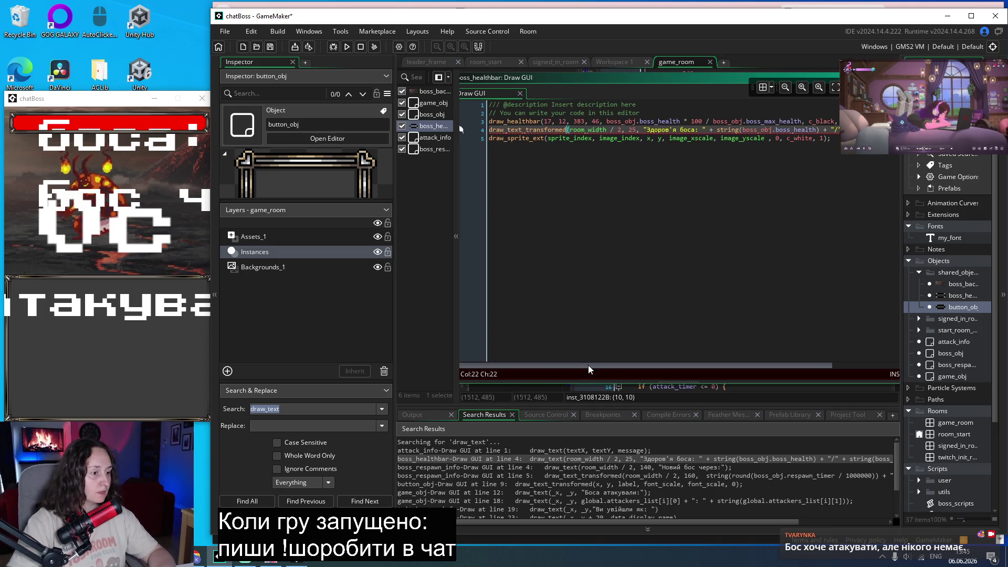
Add scale and angle arguments to the health-text call and save the project.
{"action": "scroll", "coordinate": [682, 365], "scroll_direction": "right", "scroll_amount": 2}
{"action": "key", "text": "End"}
{"action": "type", "text": ")"}
{"action": "type", "text": ", "}
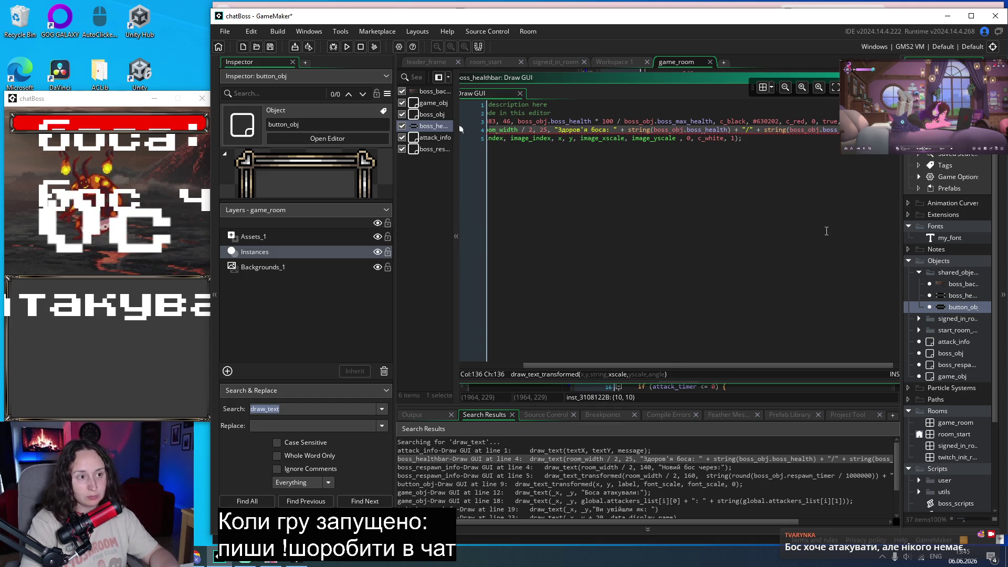
{"action": "type", "text": ", "}
{"action": "type", "text": ".5"}
{"action": "type", "text": ", "}
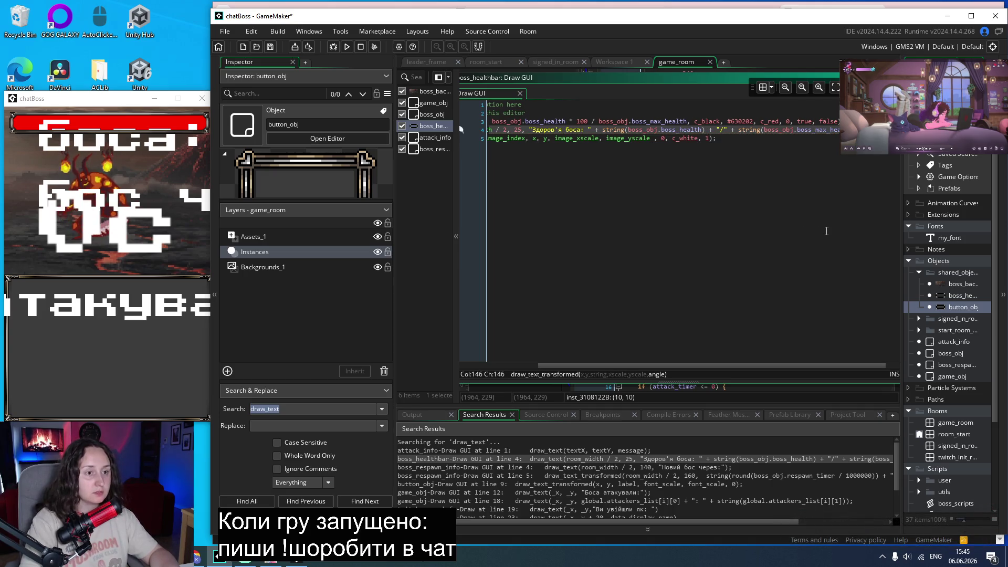
{"action": "type", "text": "0"}
{"action": "key", "text": "ctrl+s"}
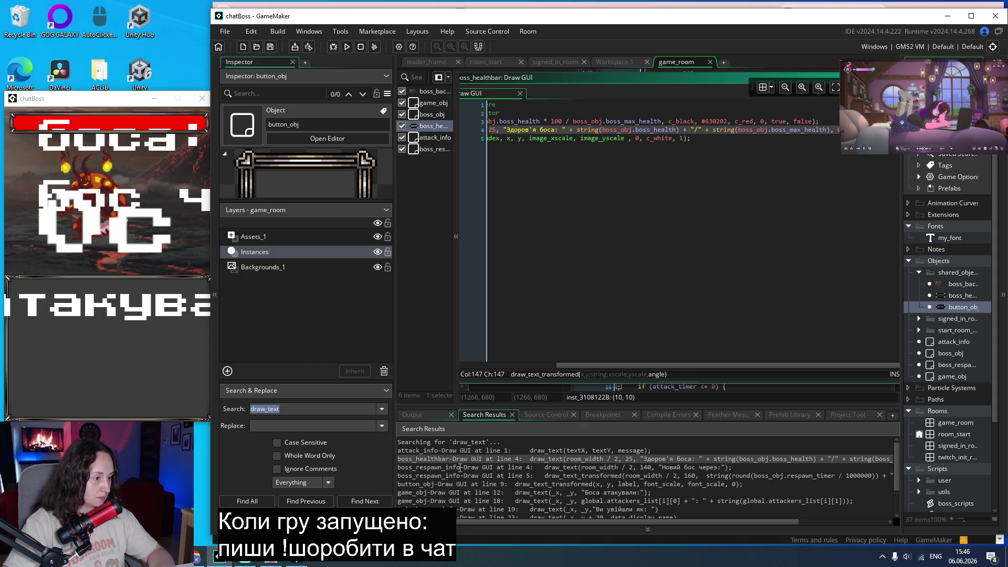
{"action": "double_click", "coordinate": [460, 468]}
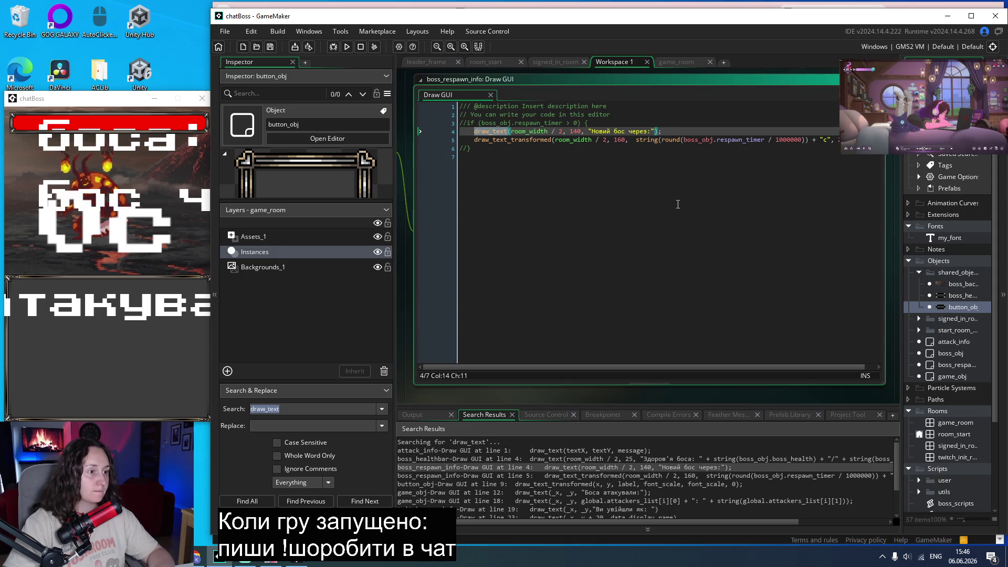
Change the 'Новий бос через:' line to draw_text_transformed with 0.2, 0.2, 0.
{"action": "key", "text": "Right"}
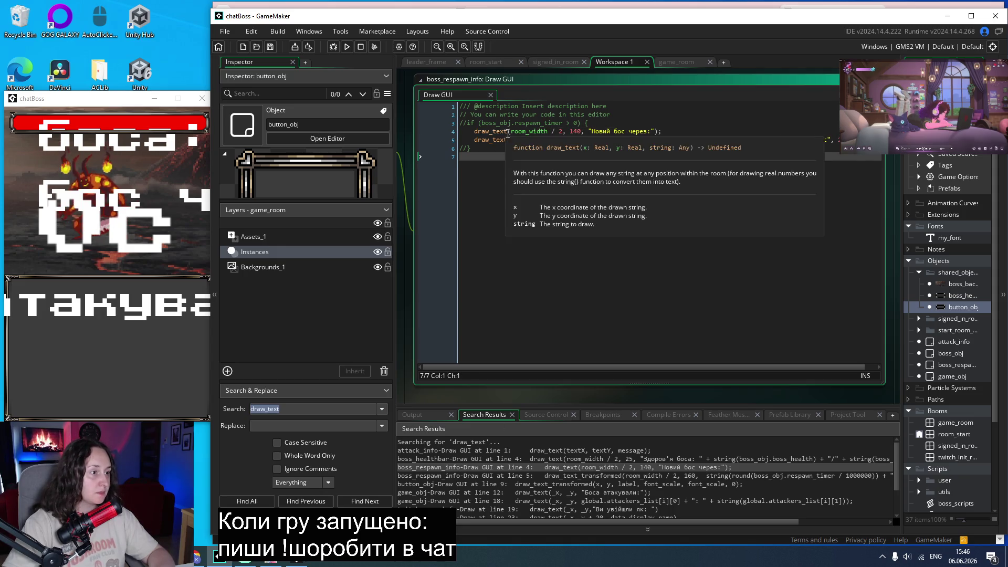
{"action": "type", "text": "_transf"}
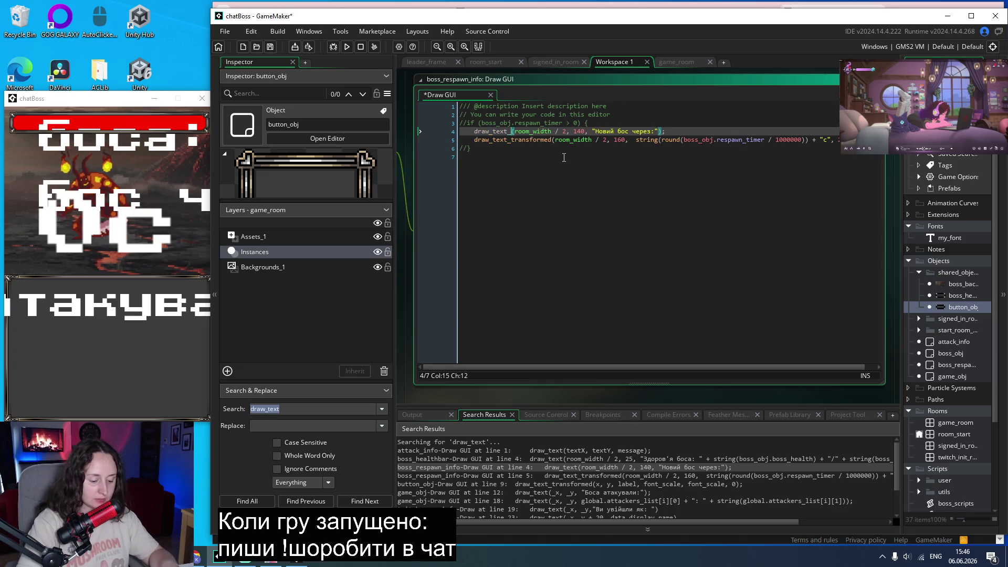
{"action": "type", "text": "ormed"}
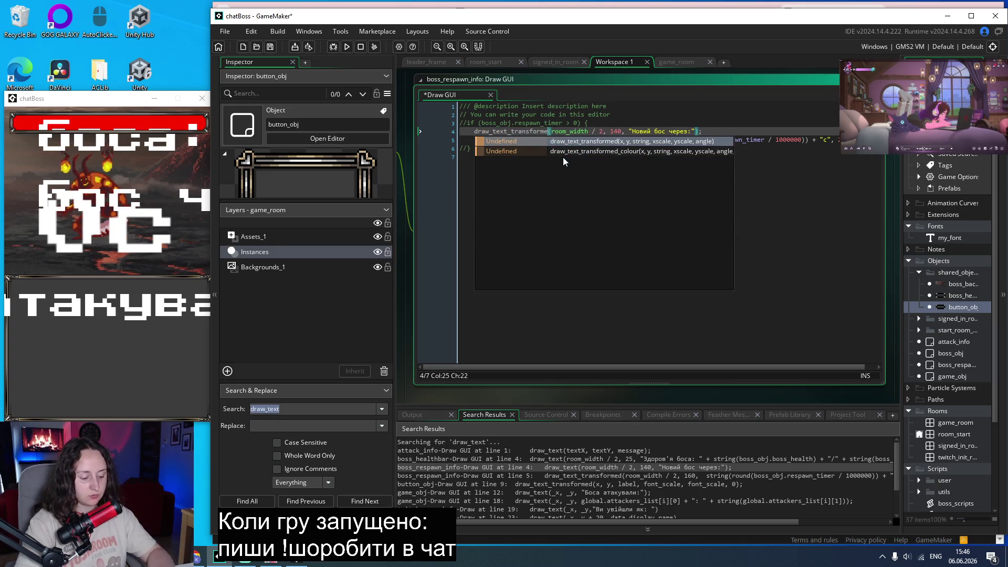
{"action": "left_click", "coordinate": [702, 131]}
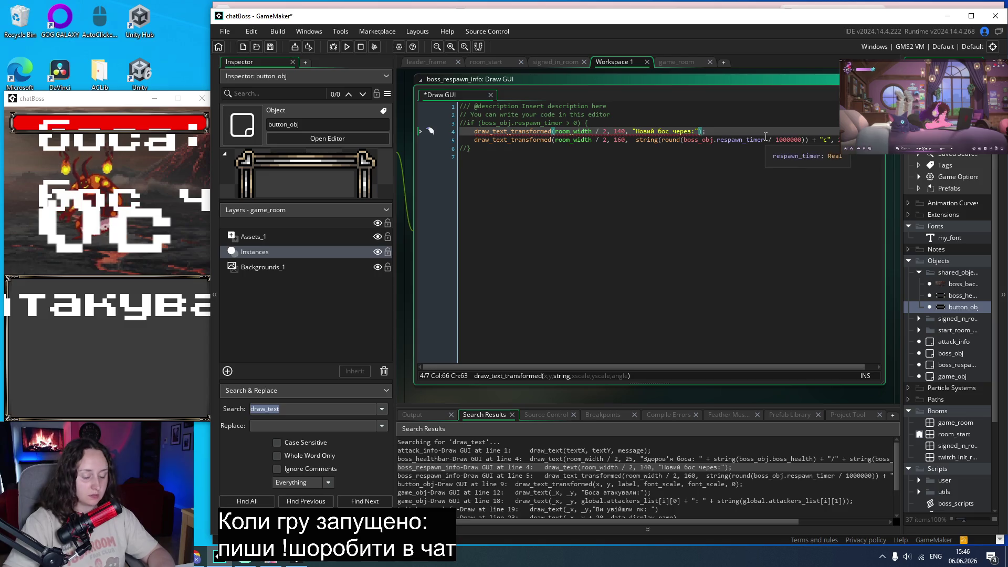
{"action": "type", "text": ", 0.2, 0.2, 0"}
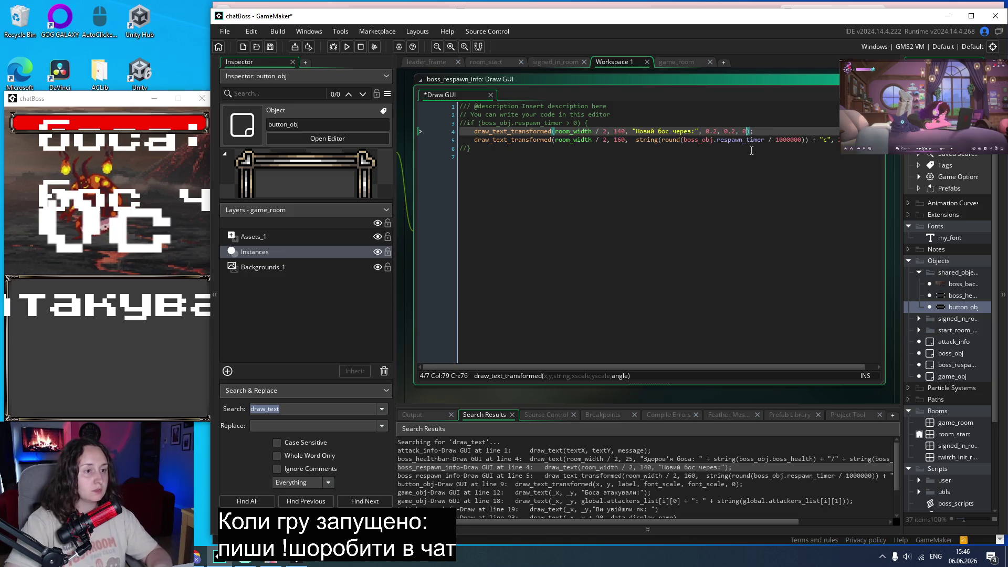
Adjust the countdown line's scale, move it to y 180, and save the project.
{"action": "double_click", "coordinate": [573, 460]}
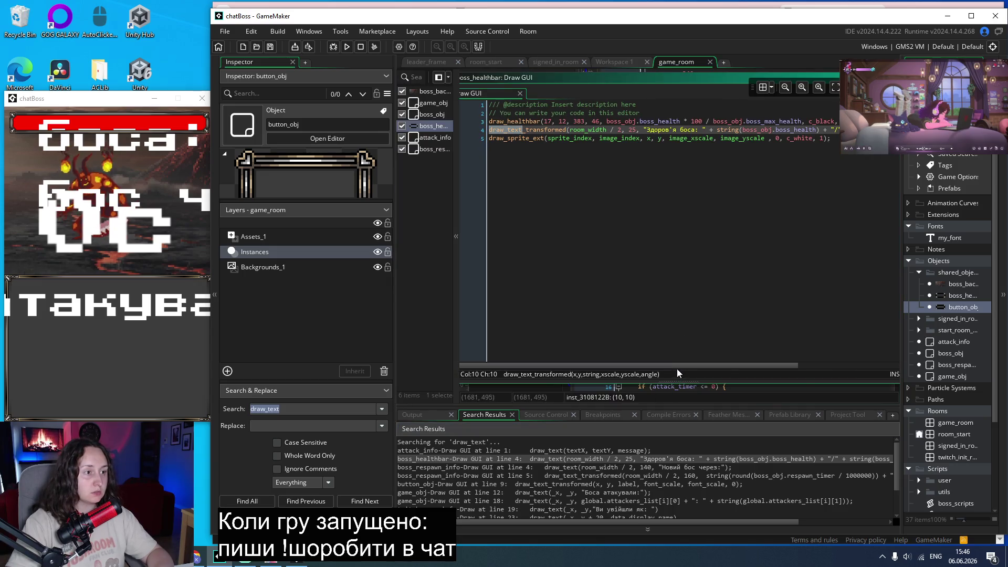
{"action": "left_click_drag", "start_coordinate": [682, 365], "coordinate": [773, 365]}
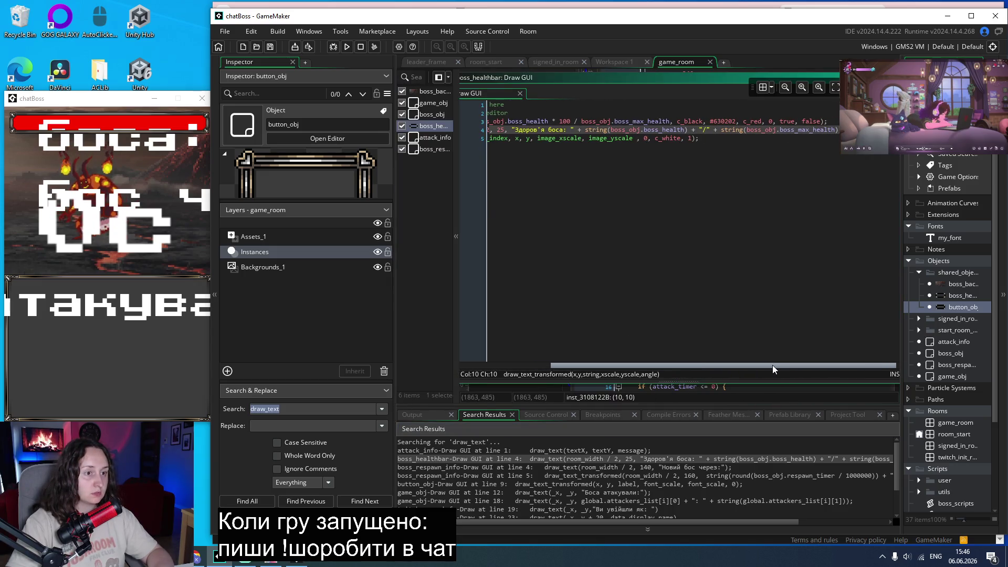
{"action": "double_click", "coordinate": [543, 476]}
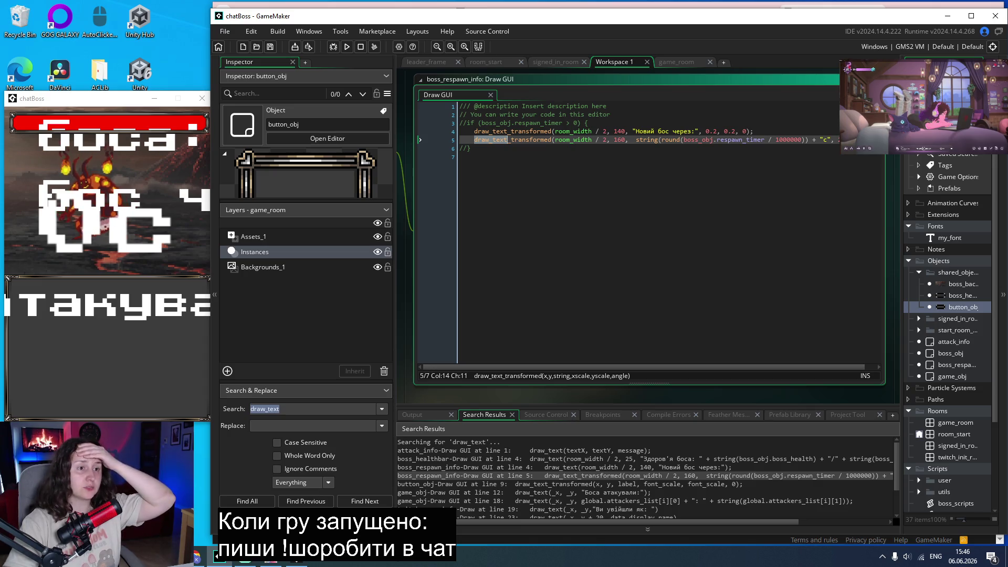
{"action": "left_click", "coordinate": [845, 140]}
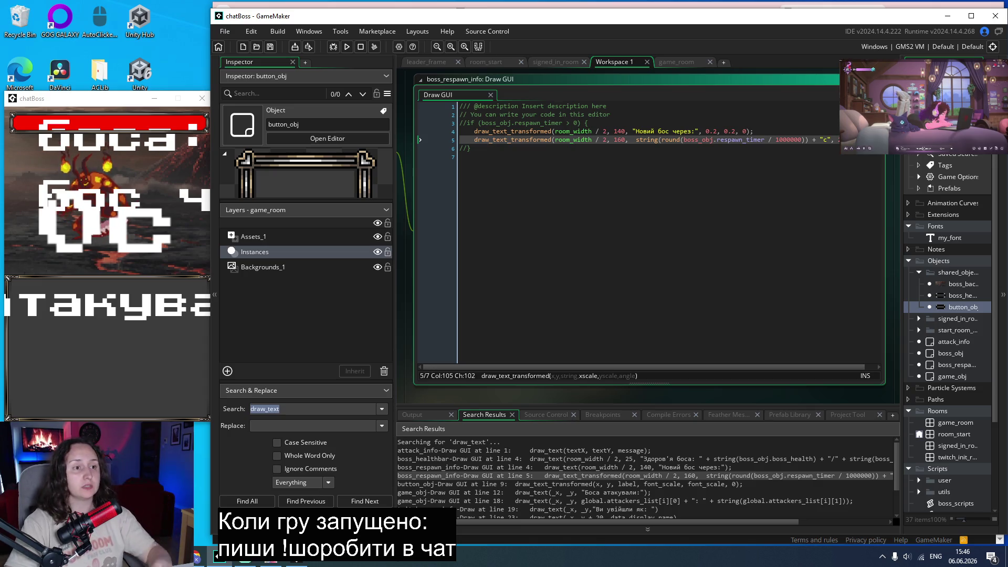
{"action": "key", "text": "BackSpace"}
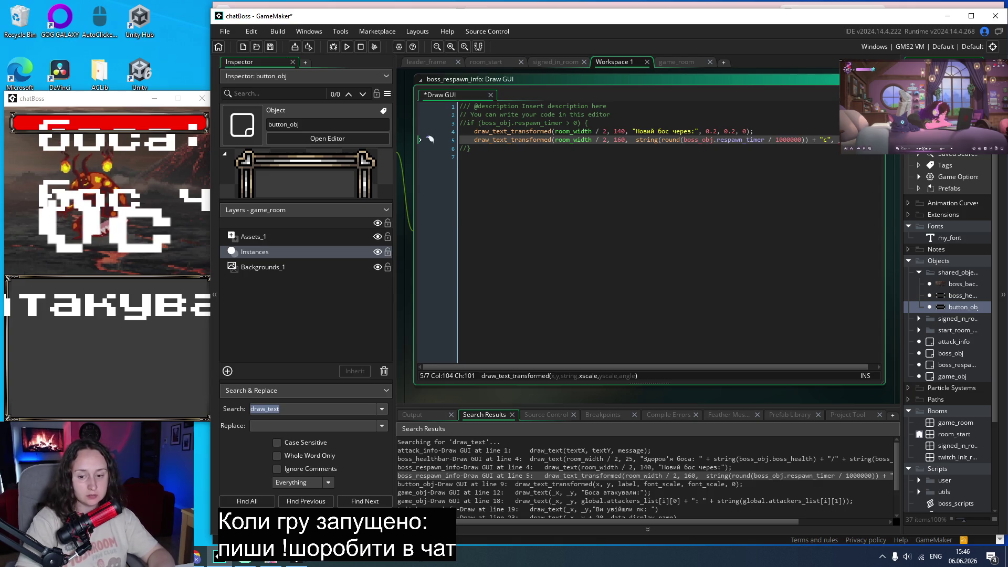
{"action": "type", "text": "3"}
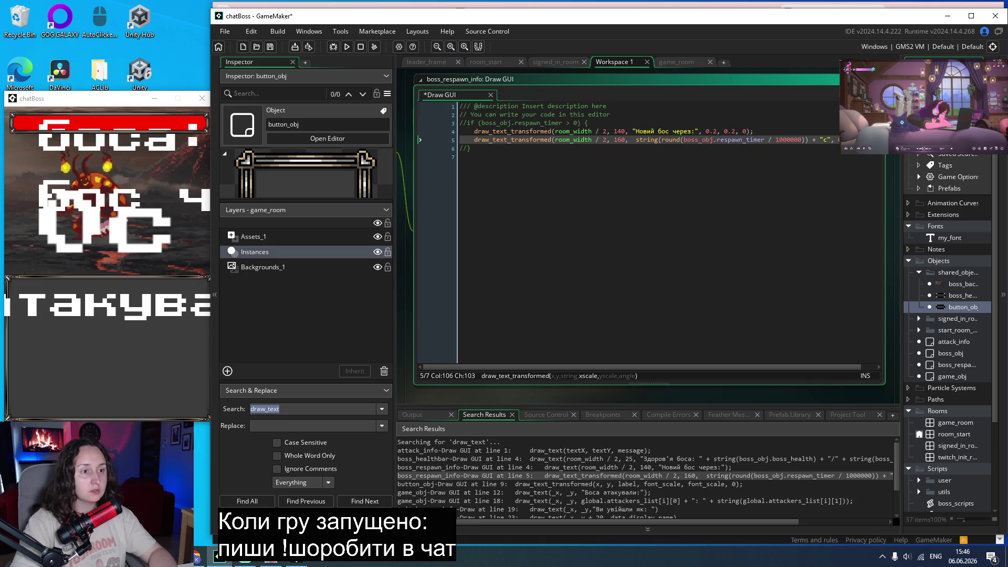
{"action": "type", "text": ", 0."}
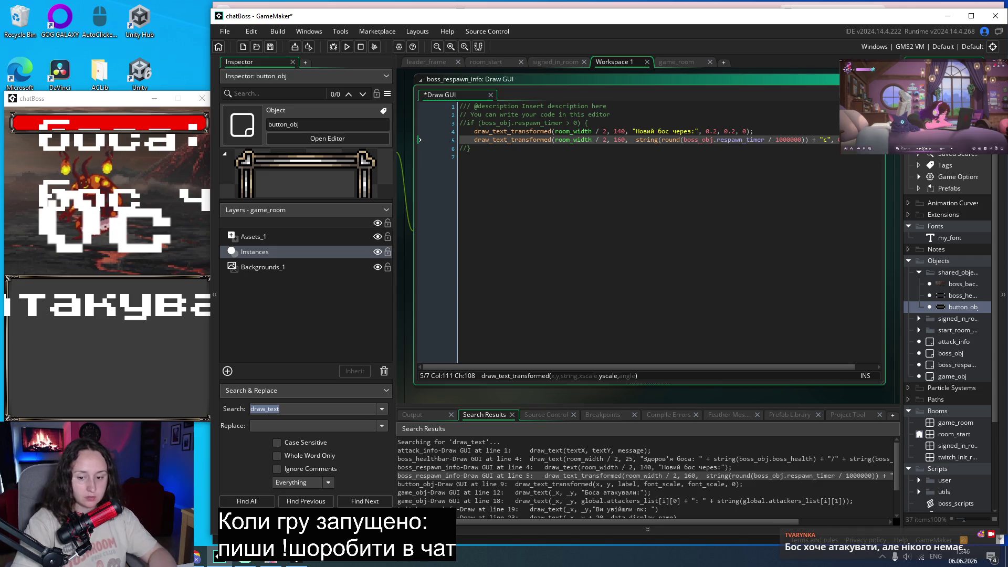
{"action": "left_click", "coordinate": [621, 141]}
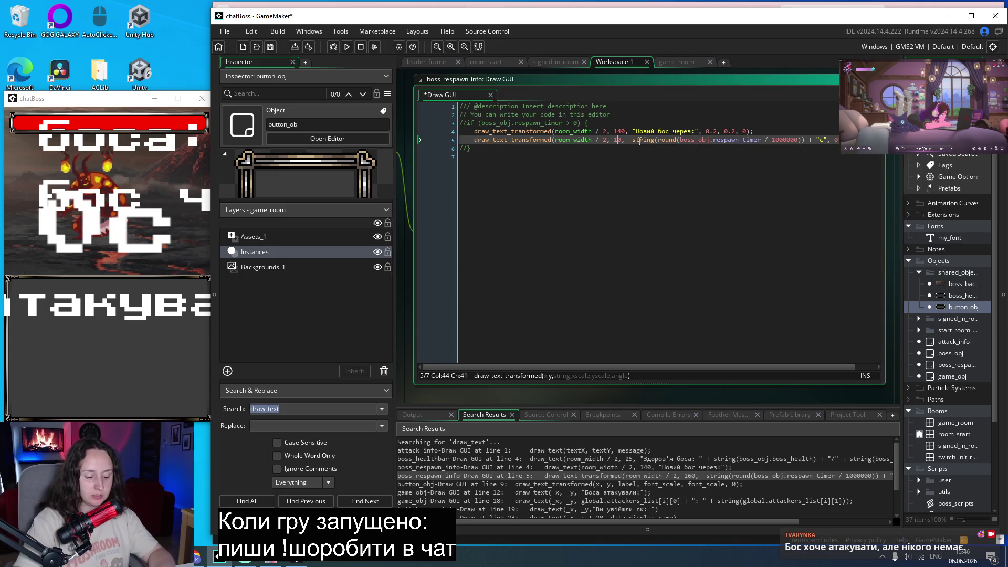
{"action": "key", "text": "ctrl+s"}
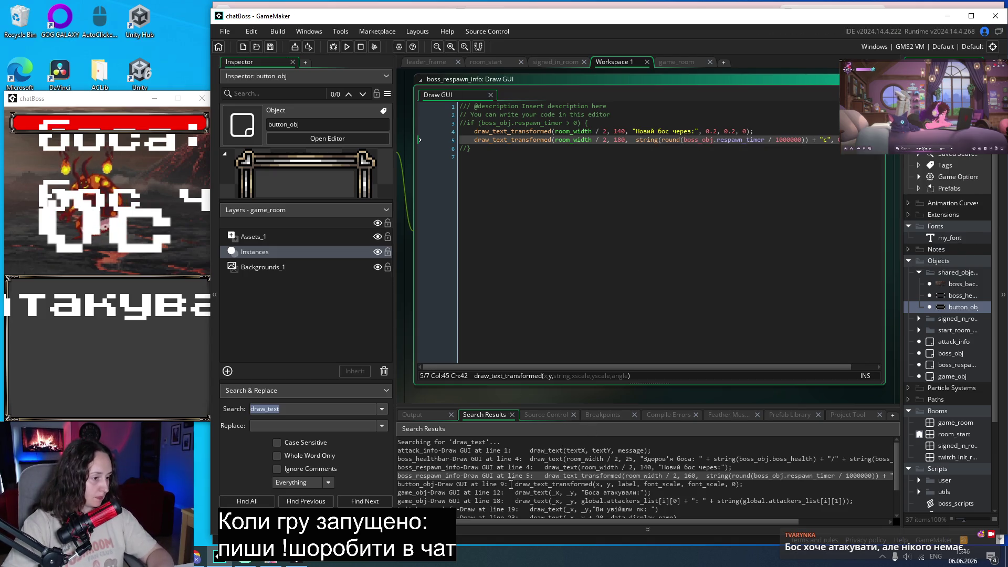
{"action": "double_click", "coordinate": [486, 494]}
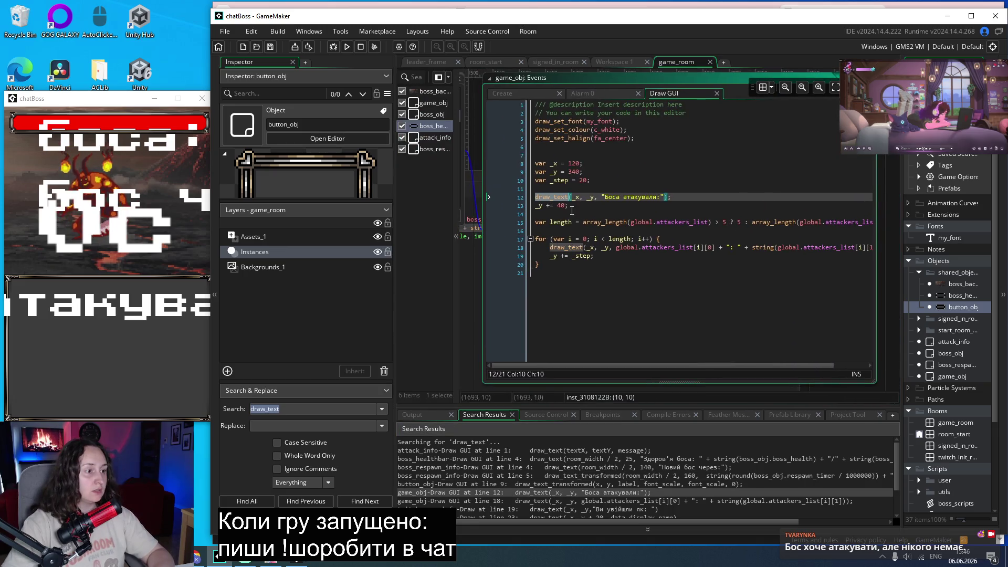
Convert game_obj's line 12 attackers header to draw_text_transformed with 0.2 scale.
{"action": "key", "text": "Left"}
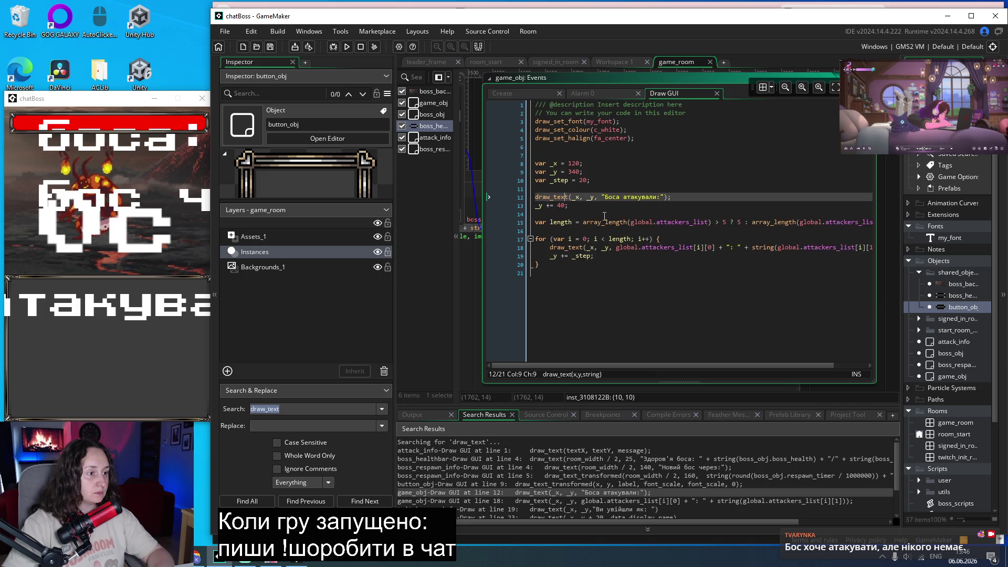
{"action": "key", "text": "Right"}
{"action": "type", "text": "_transfo"}
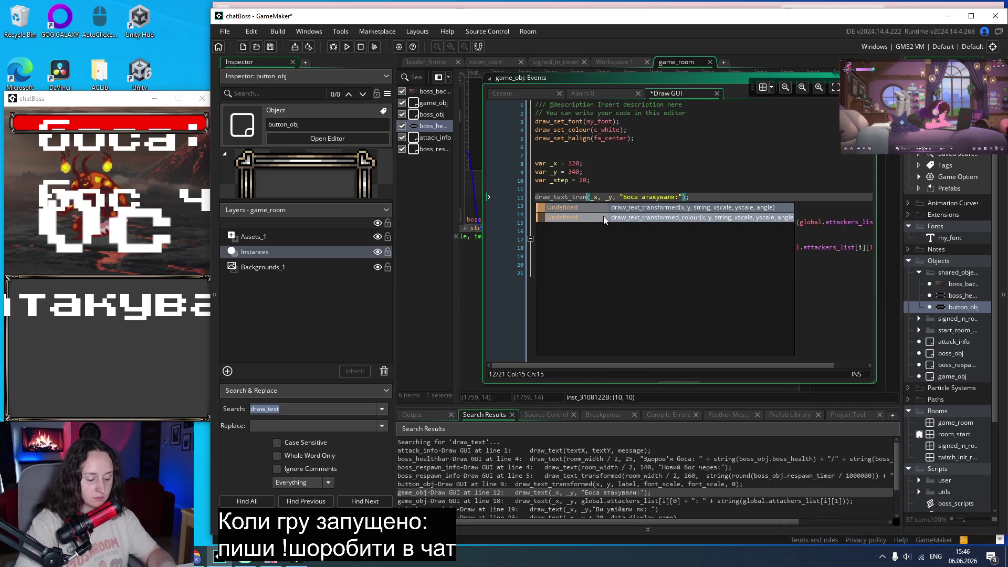
{"action": "key", "text": "Return"}
{"action": "left_click", "coordinate": [666, 172]}
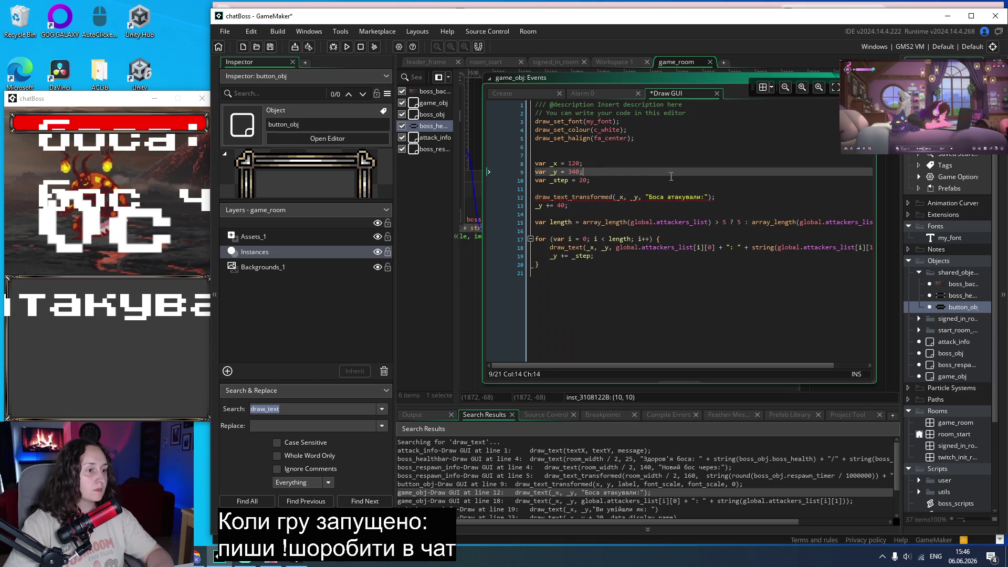
{"action": "left_click", "coordinate": [710, 198]}
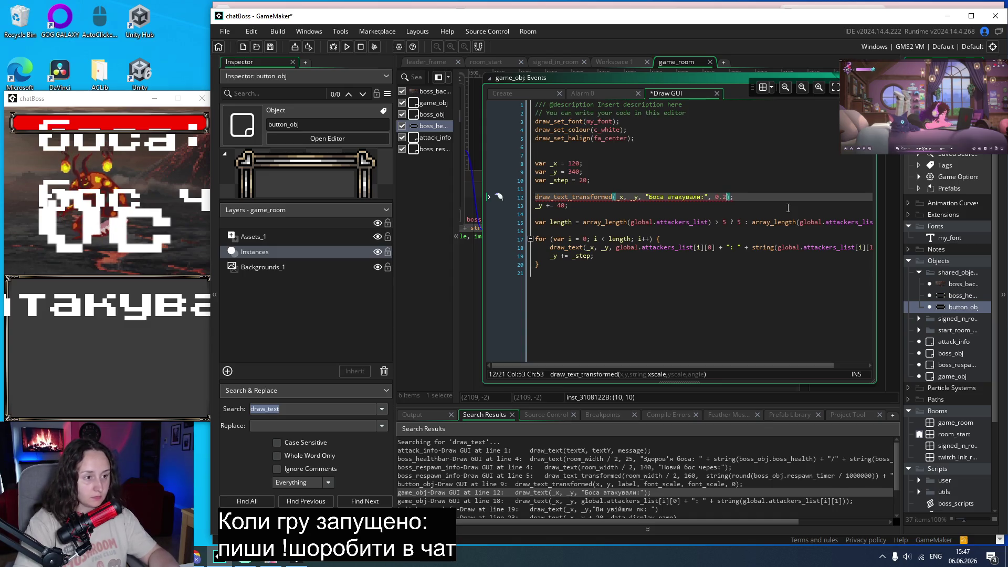
{"action": "type", "text": ", 0.2, 0"}
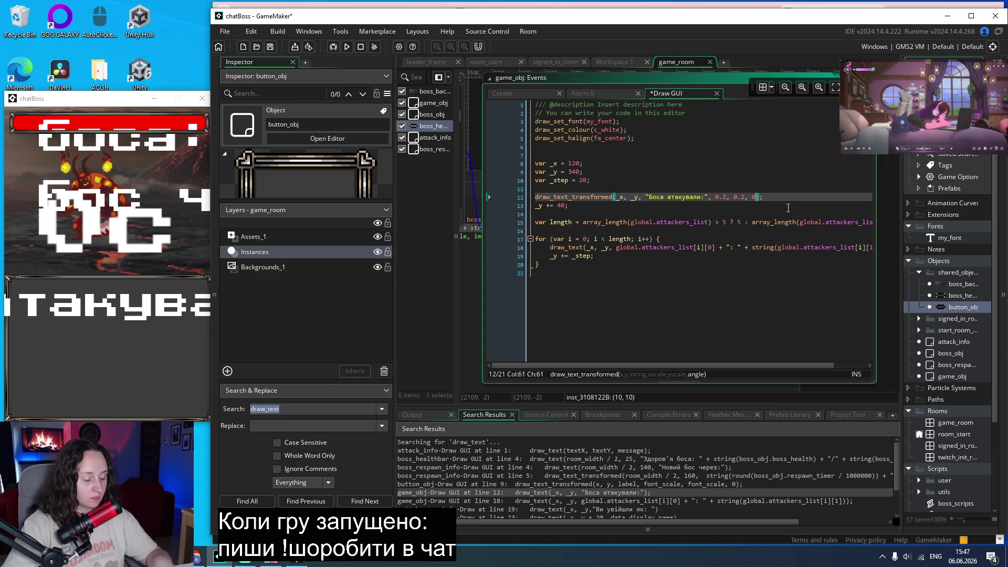
Convert line 18's attacker text to draw_text_transformed, ending its arguments with angle 0.
{"action": "scroll", "coordinate": [591, 482], "scroll_direction": "down", "scroll_amount": 1}
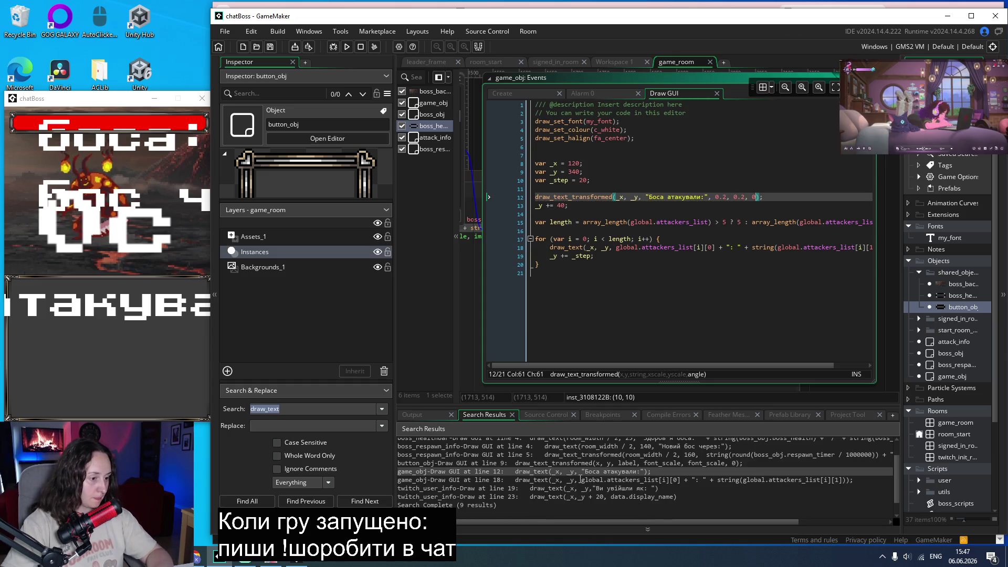
{"action": "double_click", "coordinate": [581, 480]}
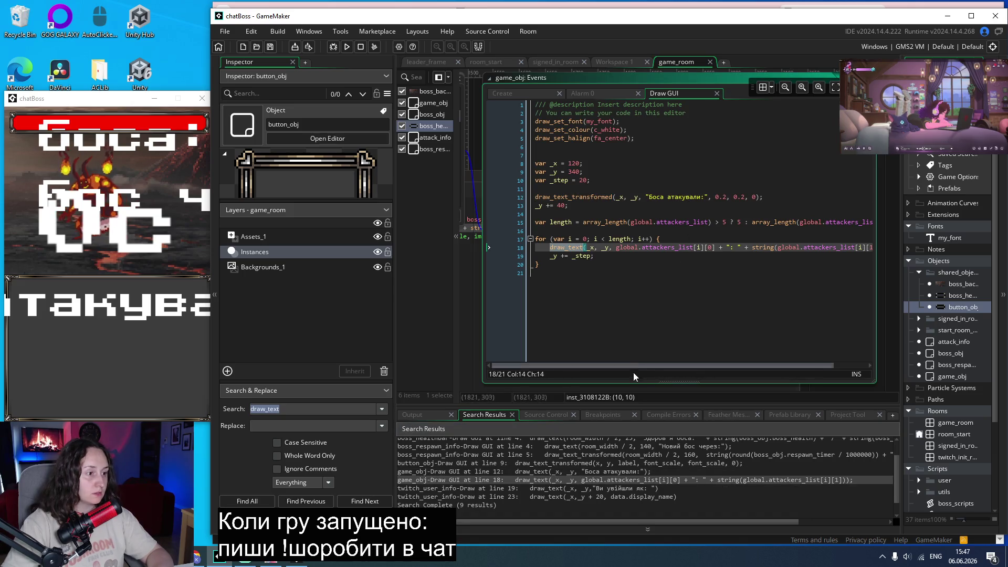
{"action": "left_click", "coordinate": [583, 247]}
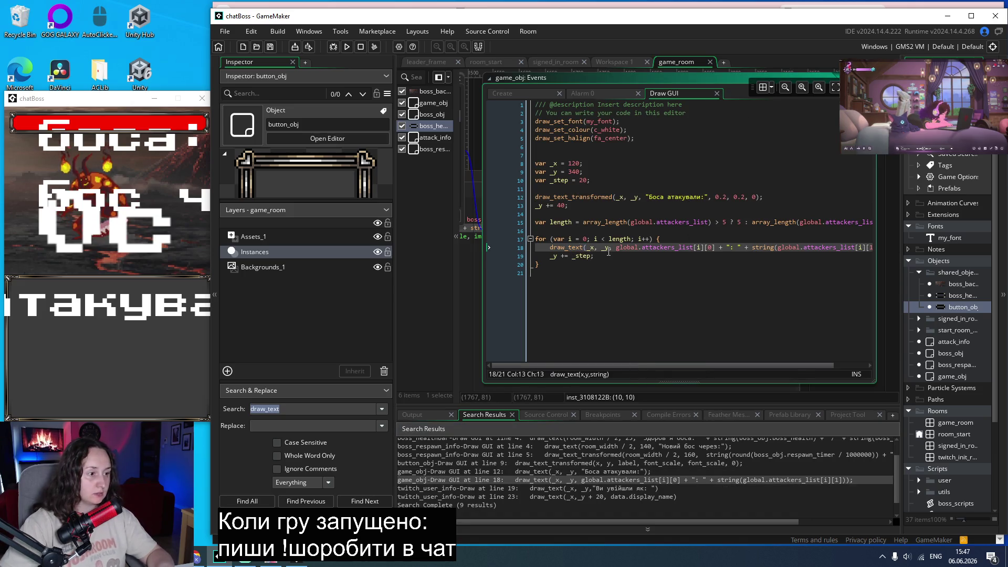
{"action": "type", "text": "_trans"}
{"action": "type", "text": "sf"}
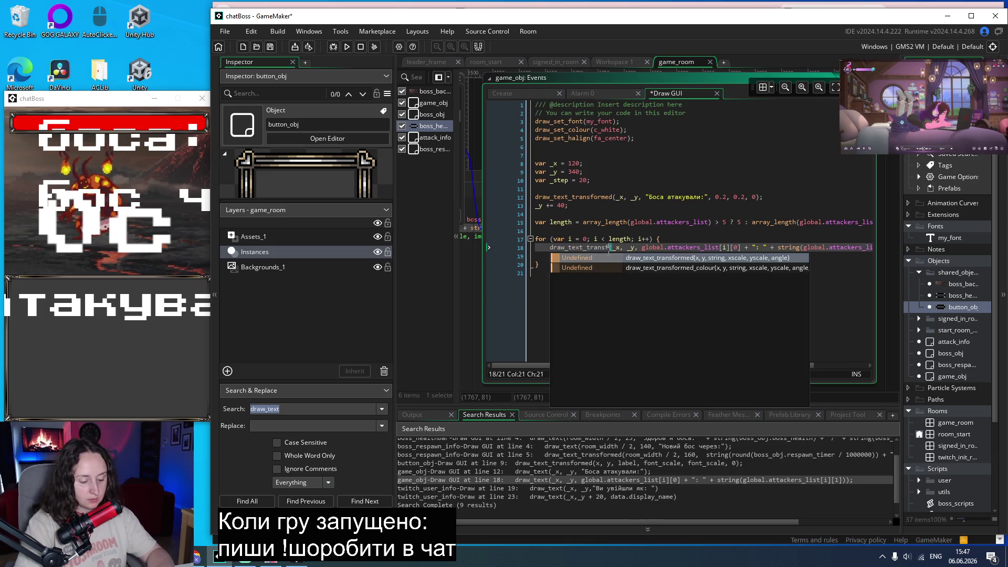
{"action": "type", "text": "ormed"}
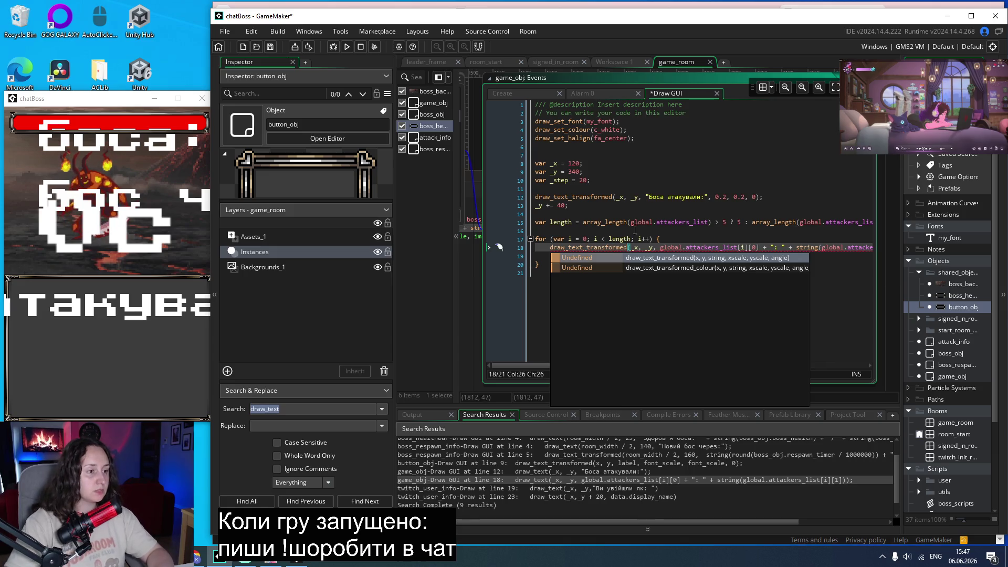
{"action": "left_click", "coordinate": [844, 294]}
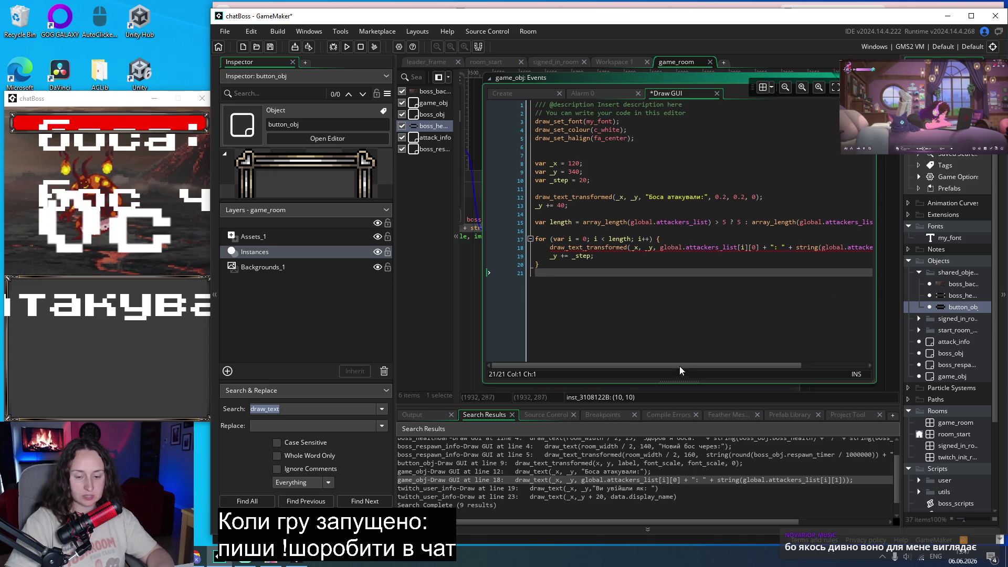
{"action": "left_click_drag", "start_coordinate": [661, 366], "coordinate": [785, 343]}
{"action": "left_click", "coordinate": [845, 249]}
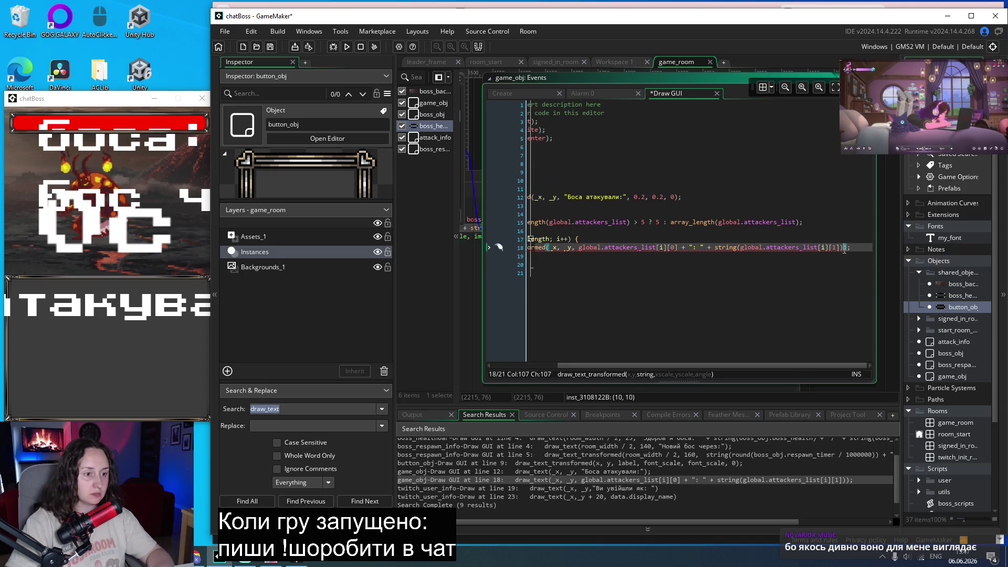
{"action": "type", "text": ", 0"}
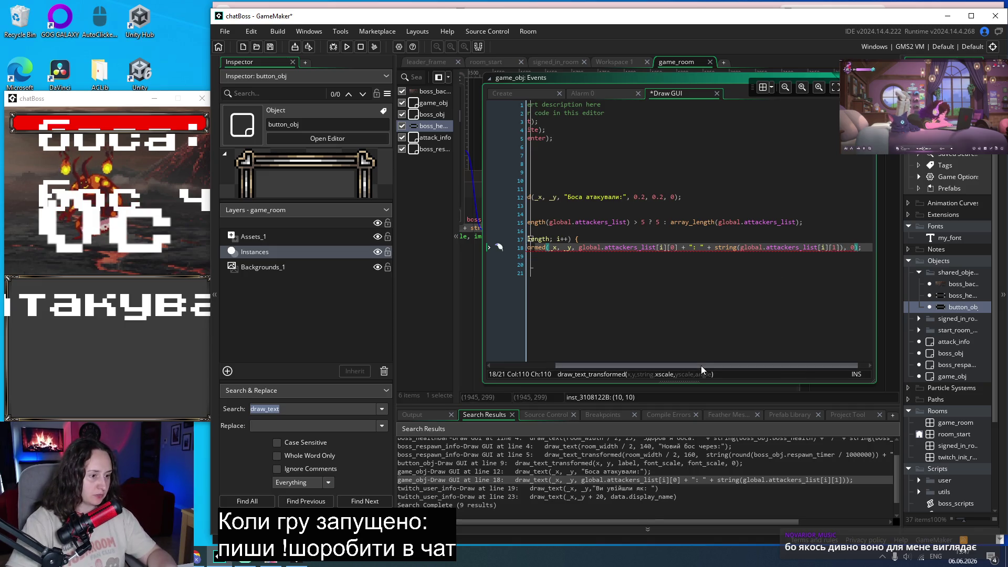
{"action": "left_click_drag", "start_coordinate": [701, 366], "coordinate": [629, 375]}
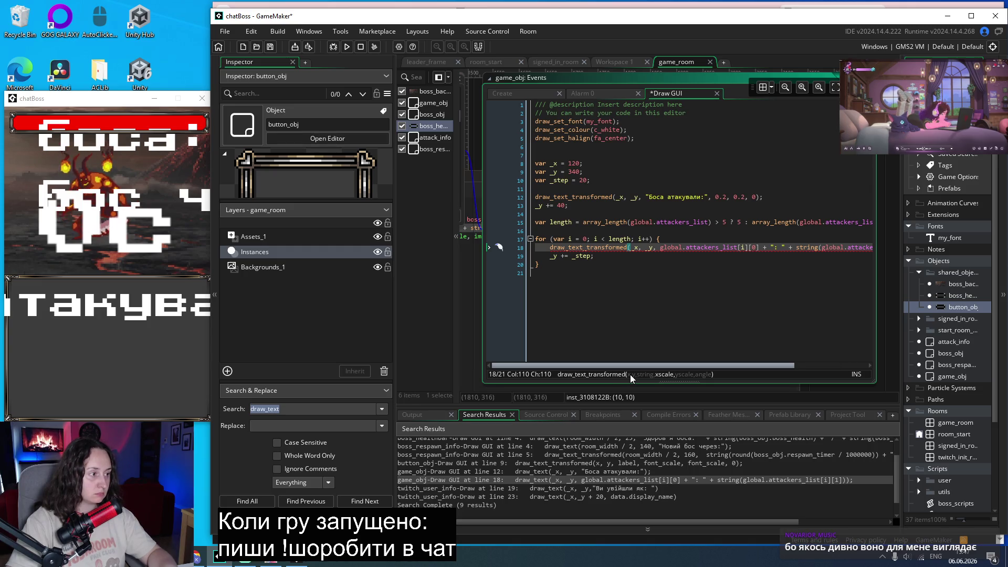
{"action": "left_click_drag", "start_coordinate": [630, 374], "coordinate": [787, 372]}
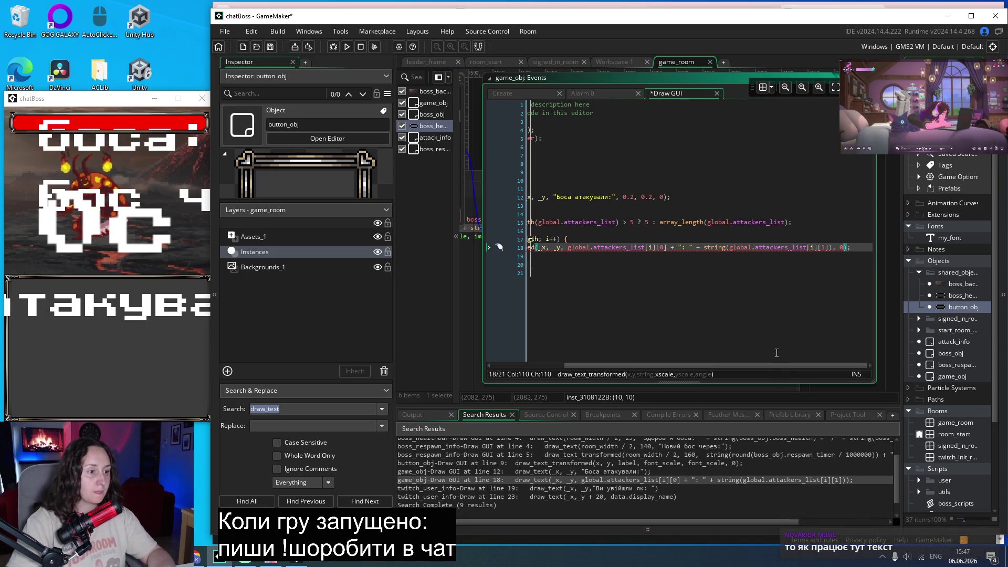
{"action": "left_click_drag", "start_coordinate": [758, 367], "coordinate": [661, 376]}
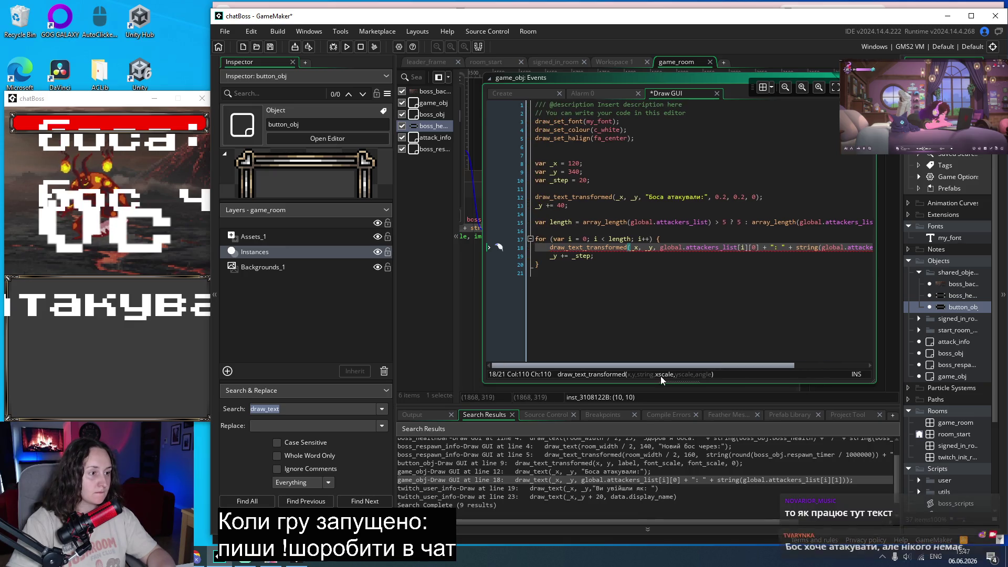
Raise the header scale to 0.22, 0.22 and give attacker lines 0.18, 0.18 scale.
{"action": "left_click", "coordinate": [728, 197]}
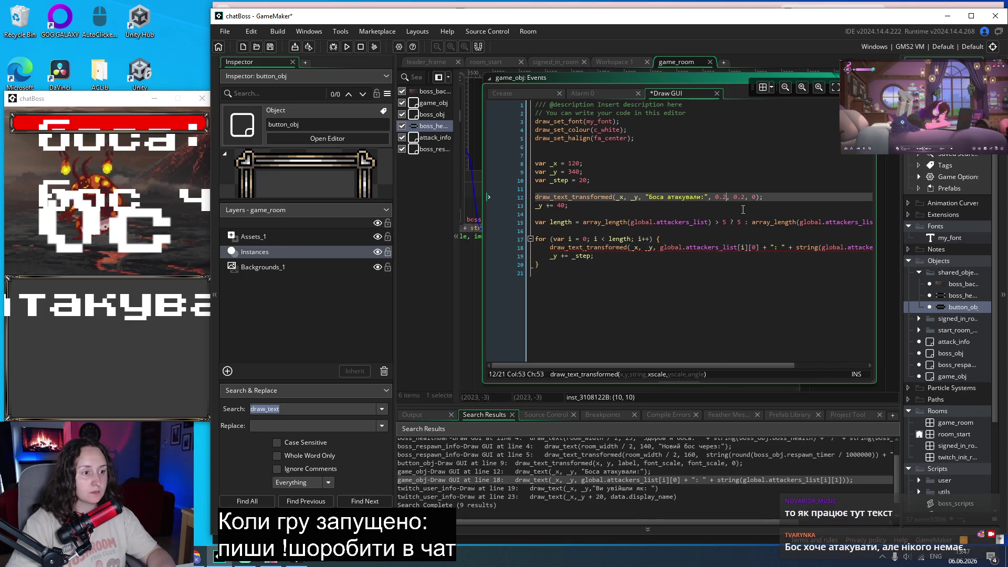
{"action": "type", "text": "2"}
{"action": "left_click", "coordinate": [749, 198]}
{"action": "type", "text": "2"}
{"action": "left_click_drag", "start_coordinate": [732, 365], "coordinate": [805, 365]}
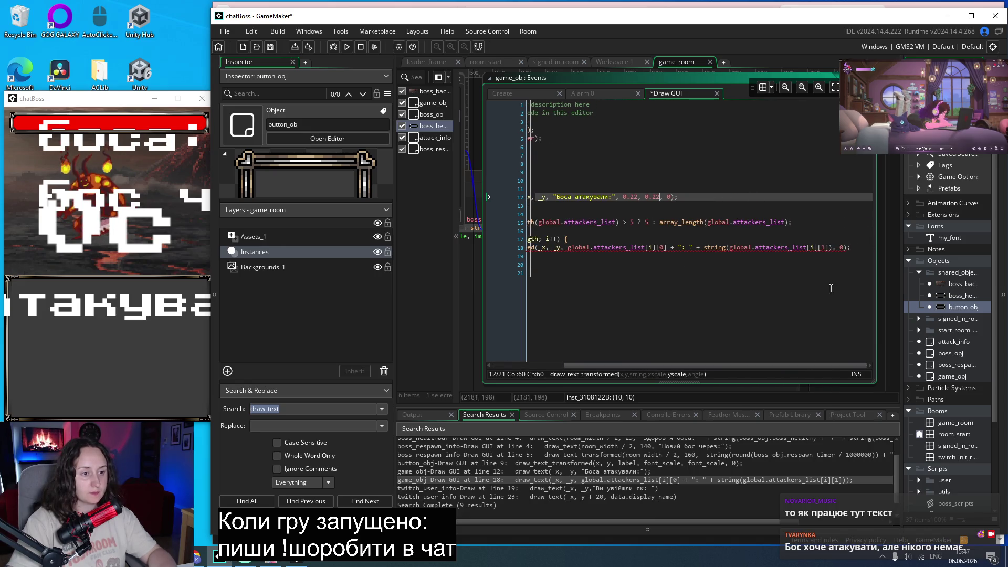
{"action": "left_click", "coordinate": [844, 250]}
{"action": "type", "text": ".18, 0.18, 0"}
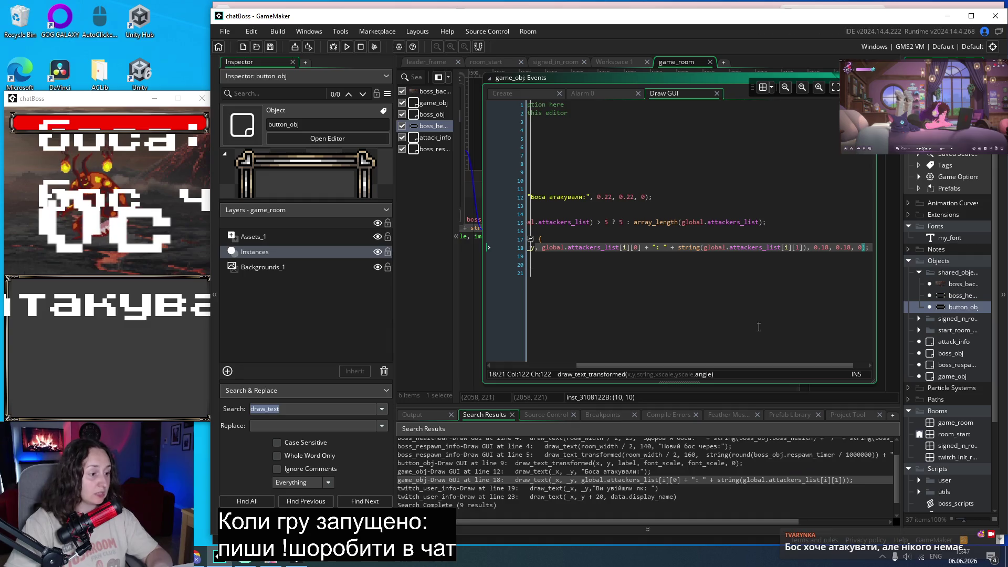
{"action": "double_click", "coordinate": [548, 489]}
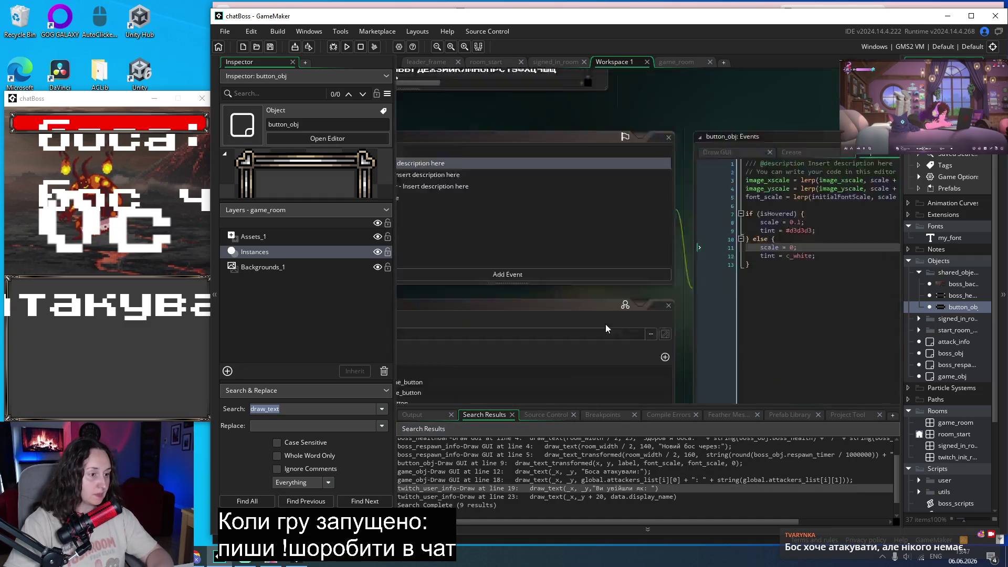
Convert twitch_user_info's line 19 label to draw_text_transformed at 0.2 scale and save.
{"action": "left_click", "coordinate": [640, 257]}
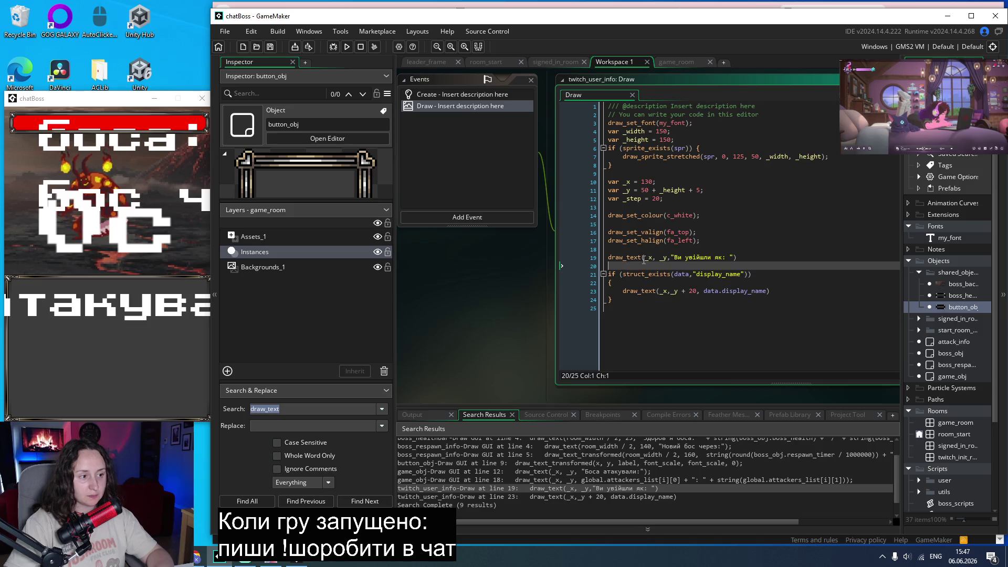
{"action": "key", "text": "Right"}
{"action": "type", "text": "_tran"}
{"action": "type", "text": "sformed"}
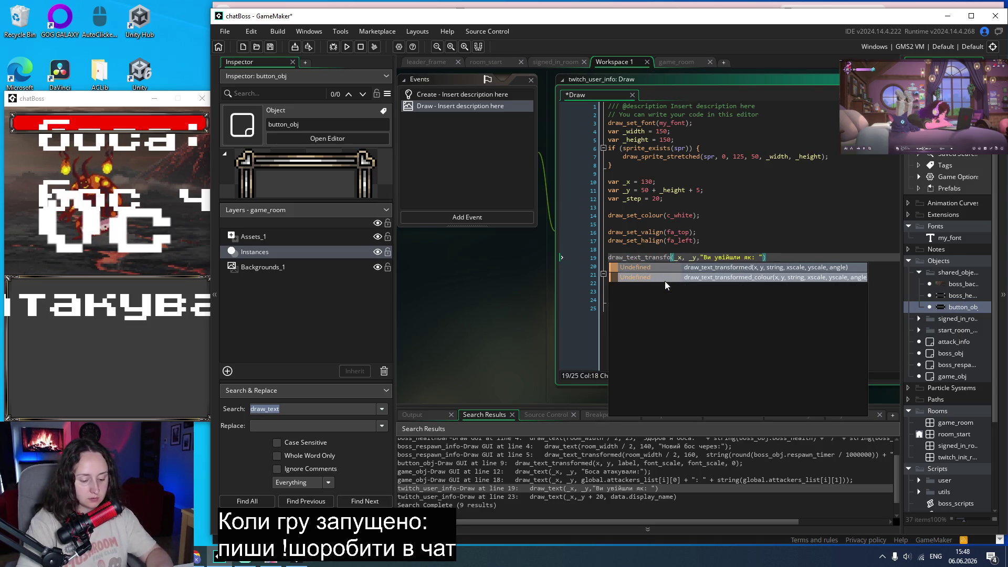
{"action": "key", "text": "Escape"}
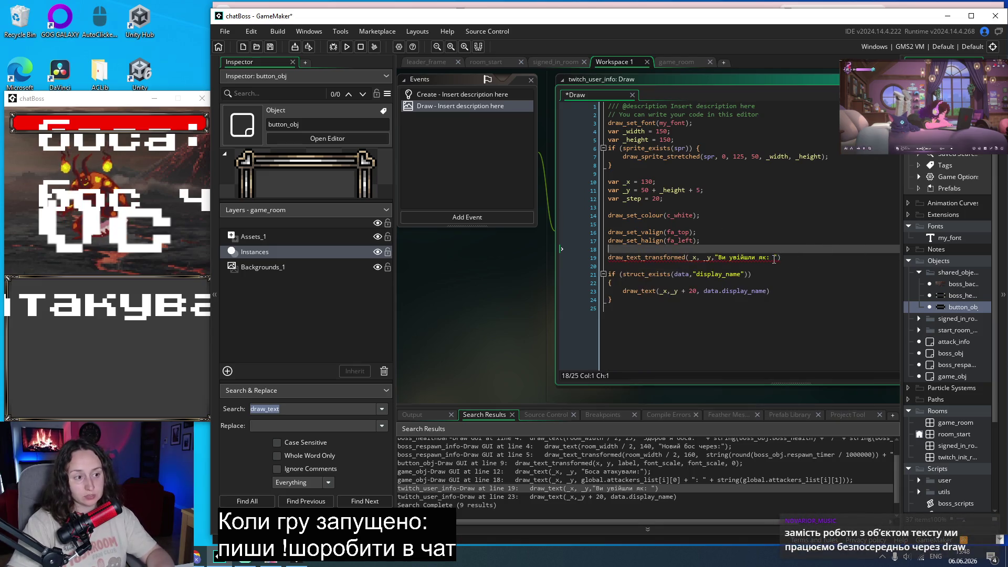
{"action": "left_click", "coordinate": [837, 253]}
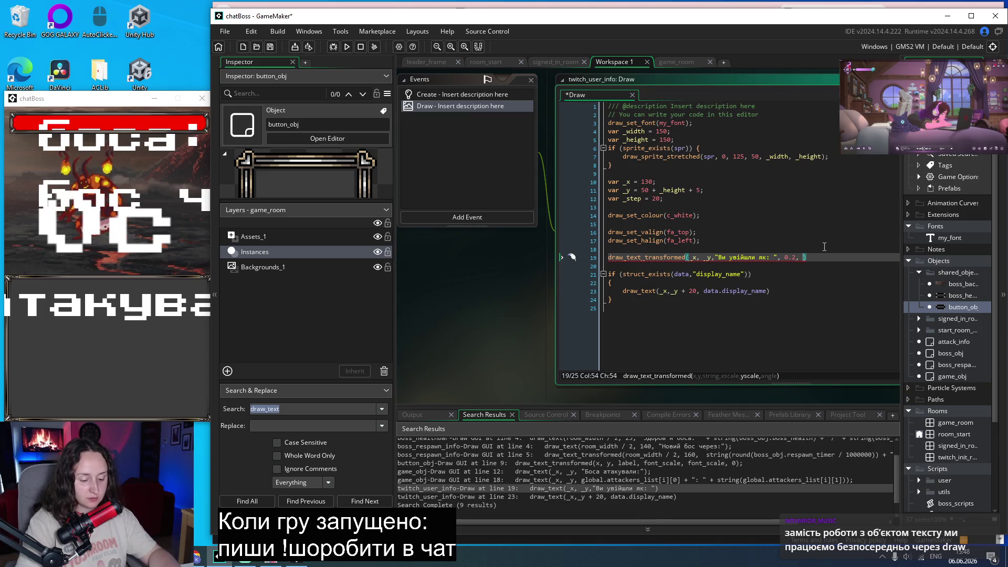
{"action": "type", "text": "2, 0"}
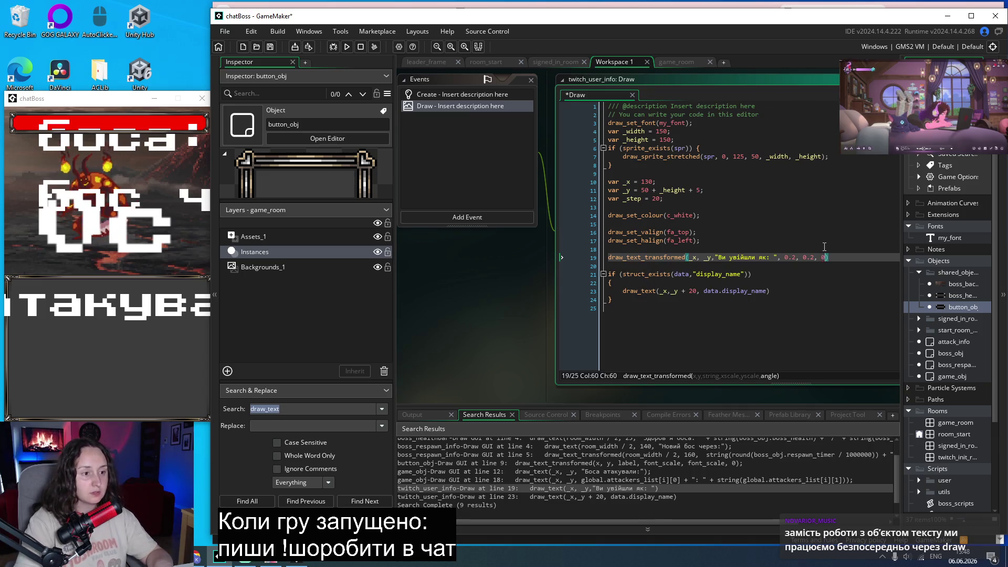
{"action": "key", "text": "ctrl+s"}
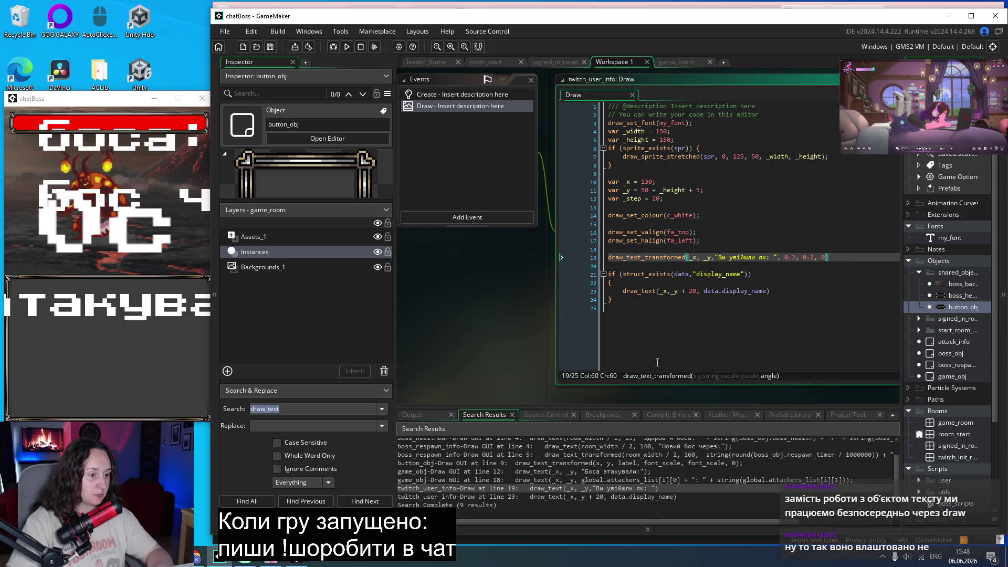
Convert line 23's display name to draw_text_transformed at 0.22 scale, angle 0, and save.
{"action": "scroll", "coordinate": [665, 333], "scroll_direction": "left", "scroll_amount": 2}
{"action": "left_click", "coordinate": [688, 292]}
{"action": "type", "text": "_tran"}
{"action": "type", "text": "sformed"}
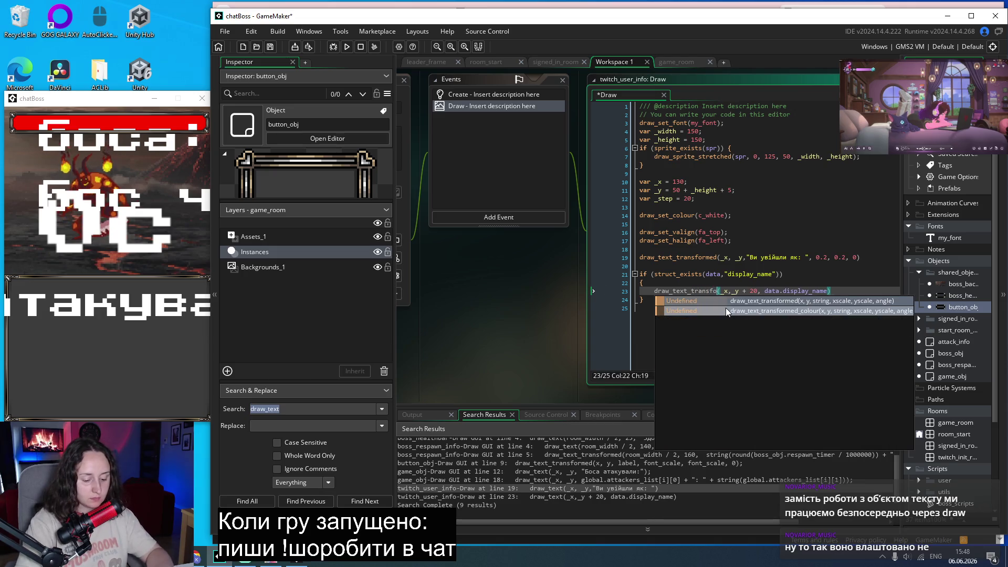
{"action": "left_click", "coordinate": [809, 276]}
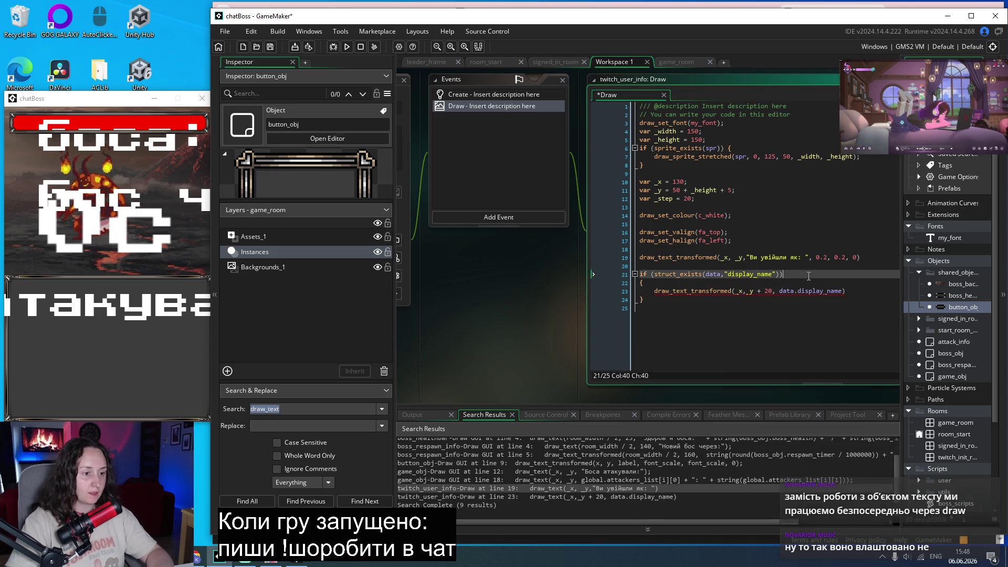
{"action": "left_click", "coordinate": [846, 292]}
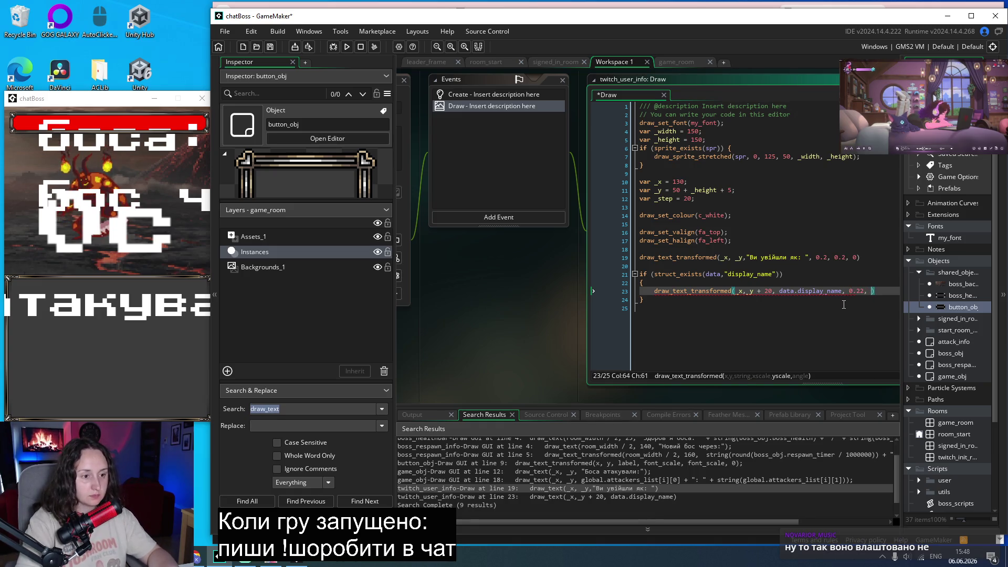
{"action": "type", "text": "0.22, 0"}
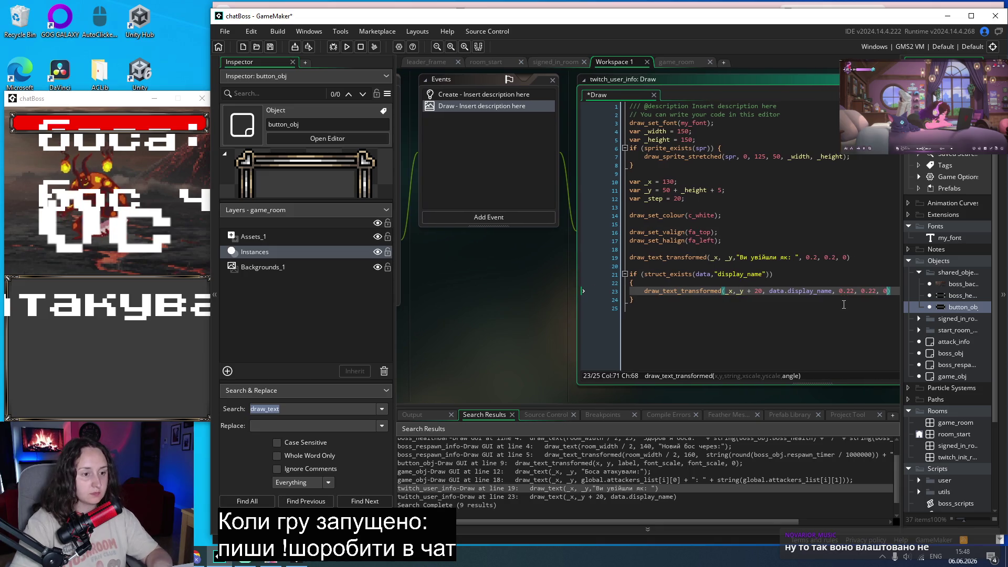
{"action": "key", "text": "ctrl+s"}
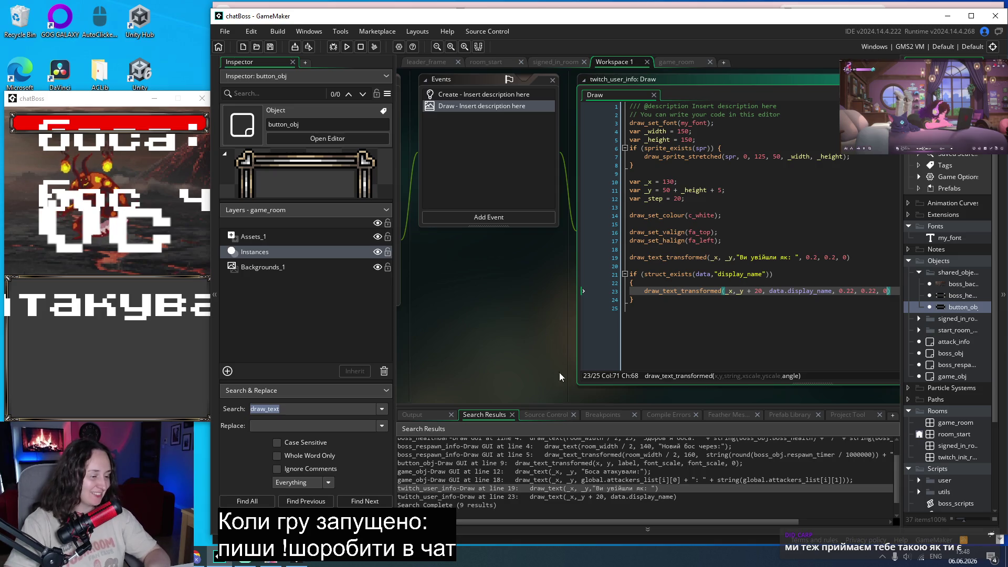
{"action": "left_click", "coordinate": [346, 47]}
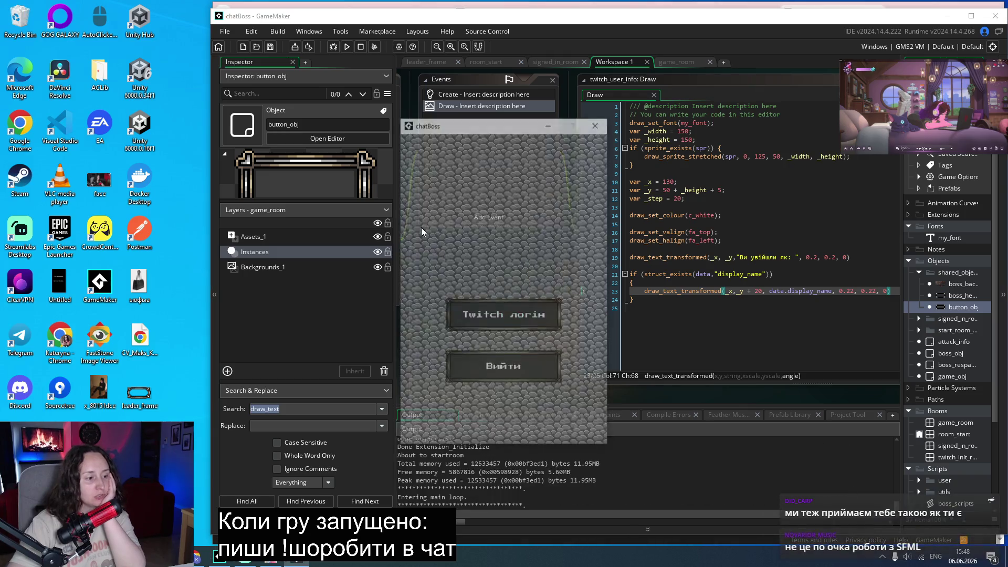
Move the game window left and start a game to see the smaller boss-fight text.
{"action": "mouse_move", "coordinate": [500, 133]}
{"action": "left_mouse_down"}
{"action": "mouse_move", "coordinate": [148, 98]}
{"action": "mouse_move", "coordinate": [103, 103]}
{"action": "left_mouse_up"}
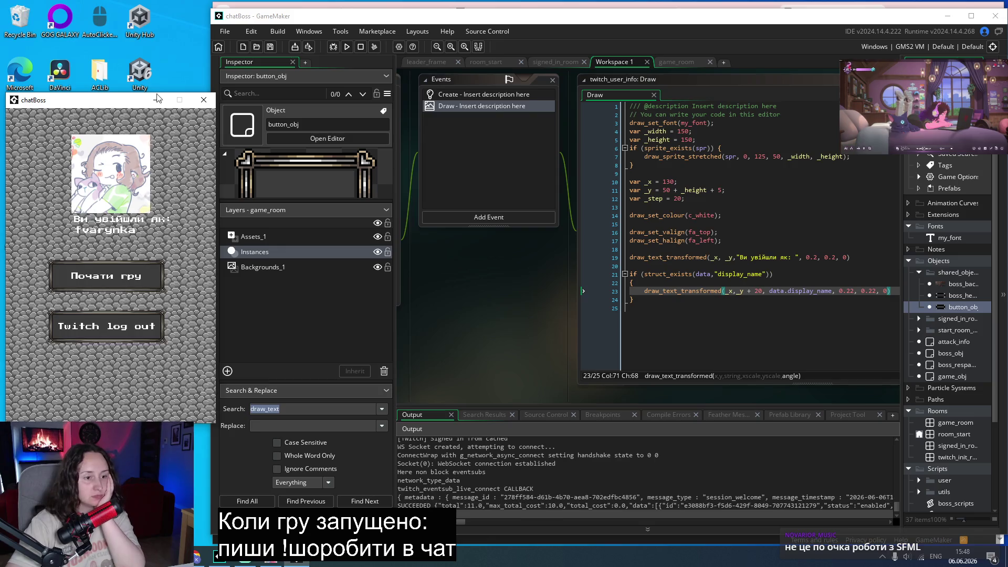
{"action": "left_click", "coordinate": [125, 285]}
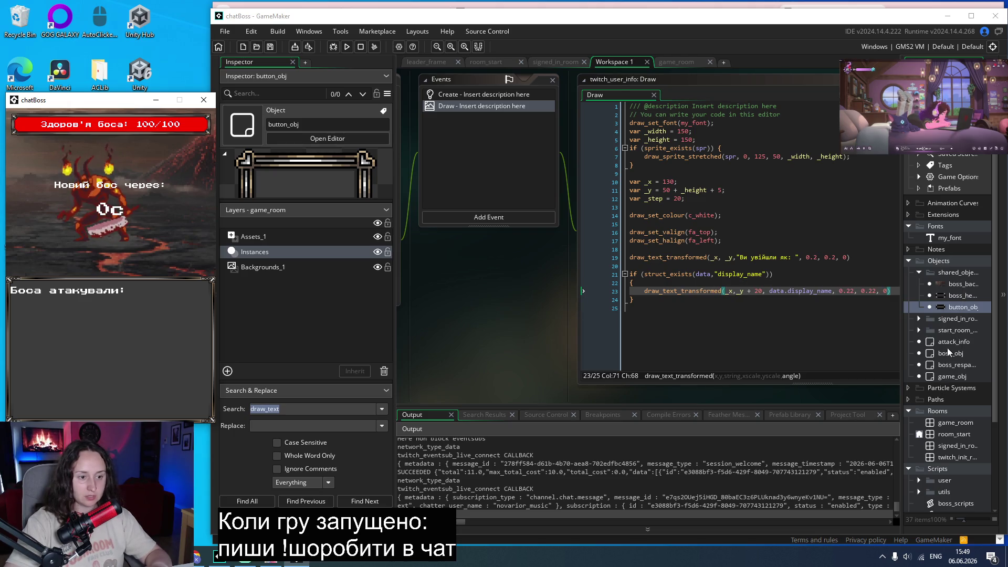
Uncomment boss_respawn_info's line 3 boss_obj check, save, and rerun the game into Twitch login.
{"action": "double_click", "coordinate": [945, 364]}
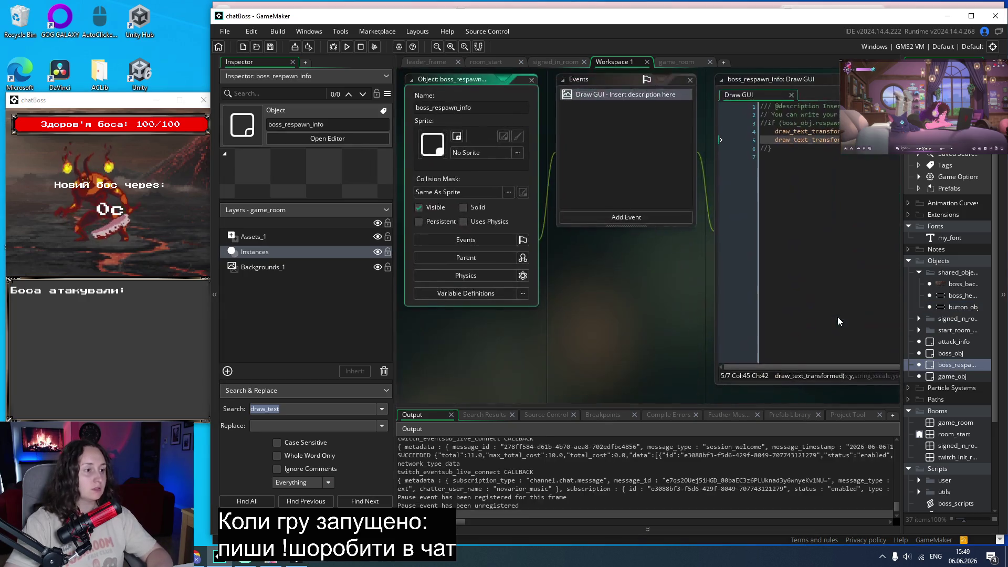
{"action": "left_click", "coordinate": [768, 123]}
{"action": "key", "text": "BackSpace"}
{"action": "key", "text": "BackSpace"}
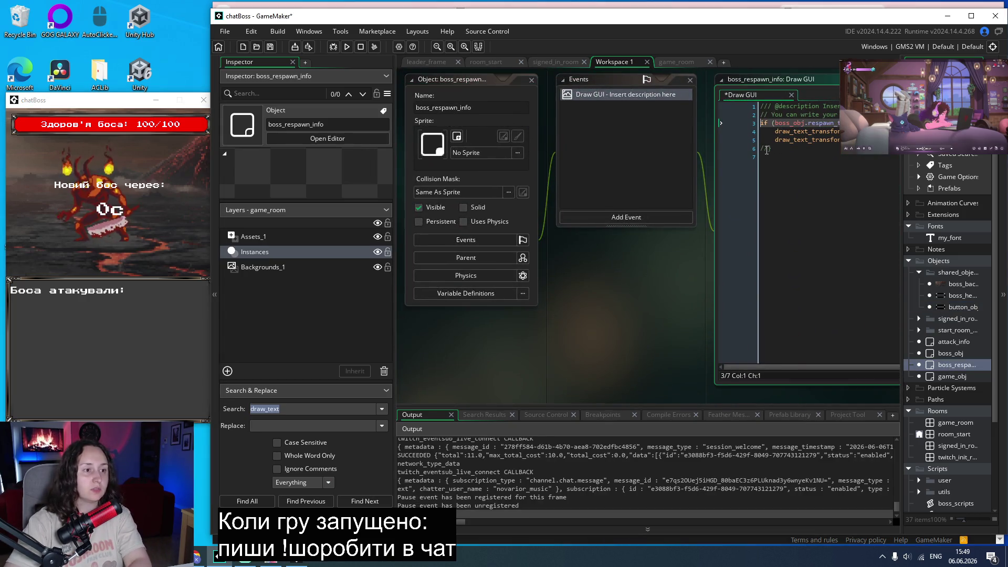
{"action": "left_click", "coordinate": [768, 149]}
{"action": "key", "text": "ctrl+s"}
{"action": "left_click", "coordinate": [351, 46]}
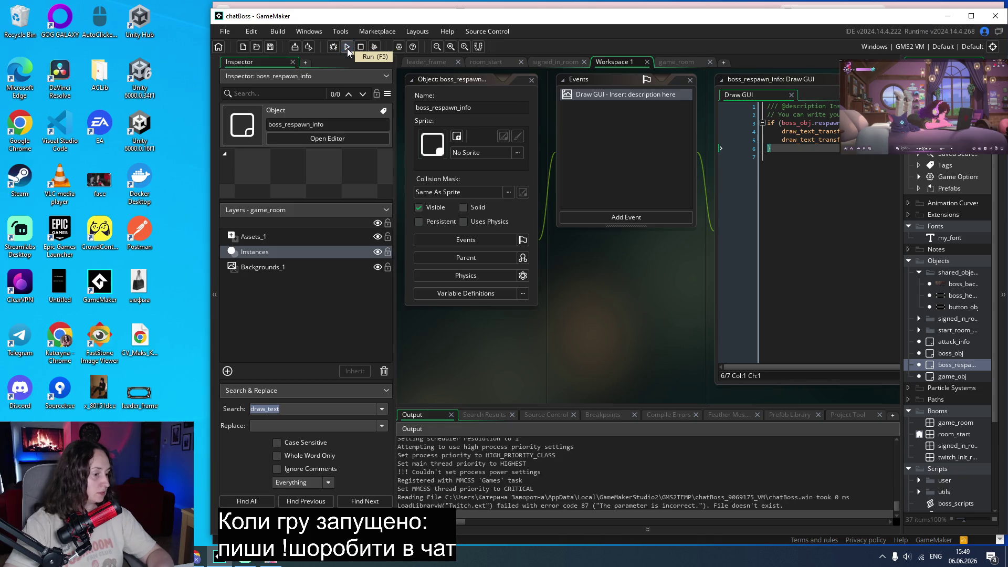
{"action": "left_click", "coordinate": [520, 314]}
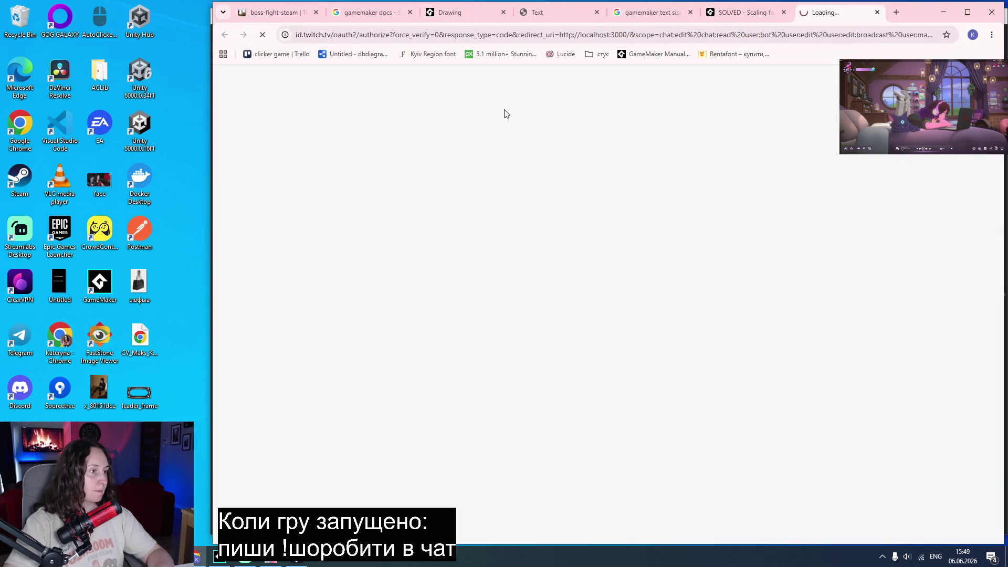
Close the Twitch login tab and restart the boss fight with the game window at top-left.
{"action": "left_click", "coordinate": [877, 12]}
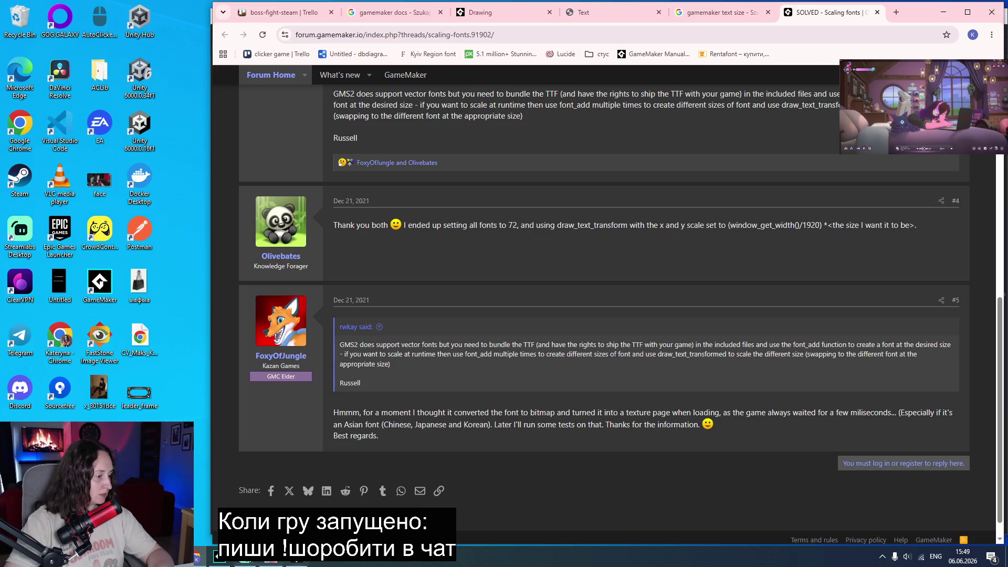
{"action": "left_click", "coordinate": [293, 559]}
{"action": "mouse_move", "coordinate": [478, 116]}
{"action": "left_mouse_down"}
{"action": "mouse_move", "coordinate": [145, 90]}
{"action": "mouse_move", "coordinate": [83, 52]}
{"action": "left_mouse_up"}
{"action": "left_click", "coordinate": [113, 233]}
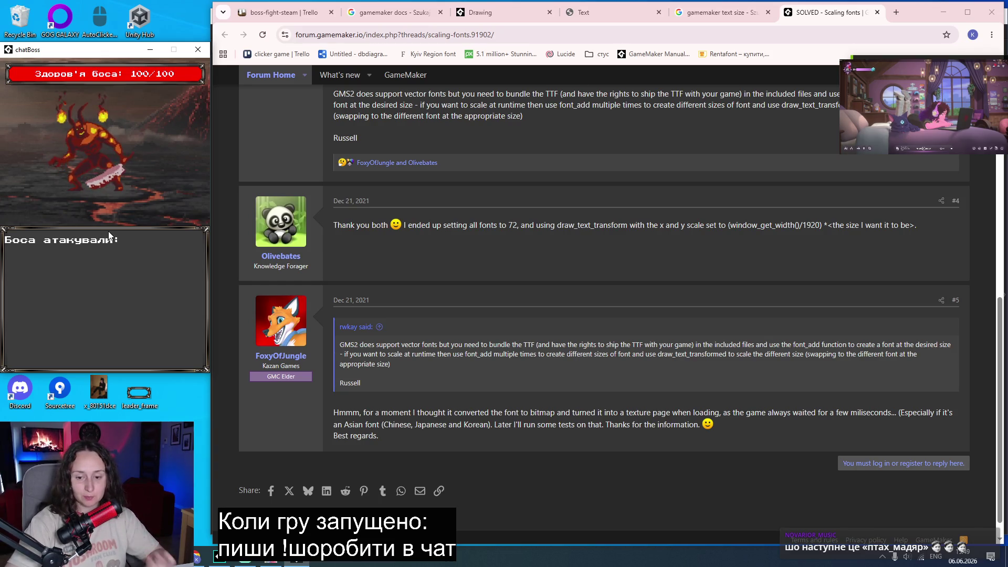
{"action": "left_click", "coordinate": [261, 18]}
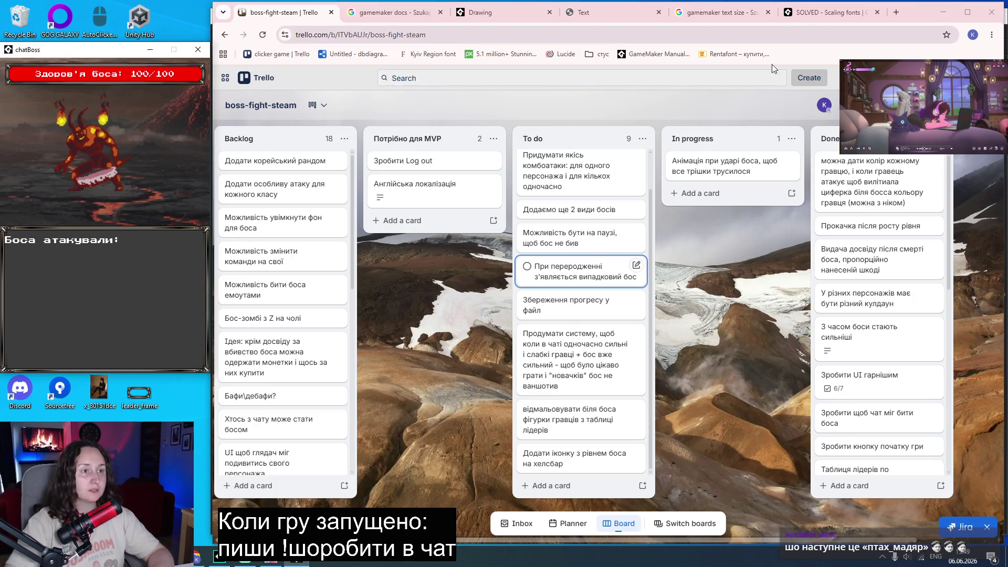
Return from the Trello board to GameMaker, showing boss_respawn_info's Draw GUI code.
{"action": "key", "text": "alt+Tab"}
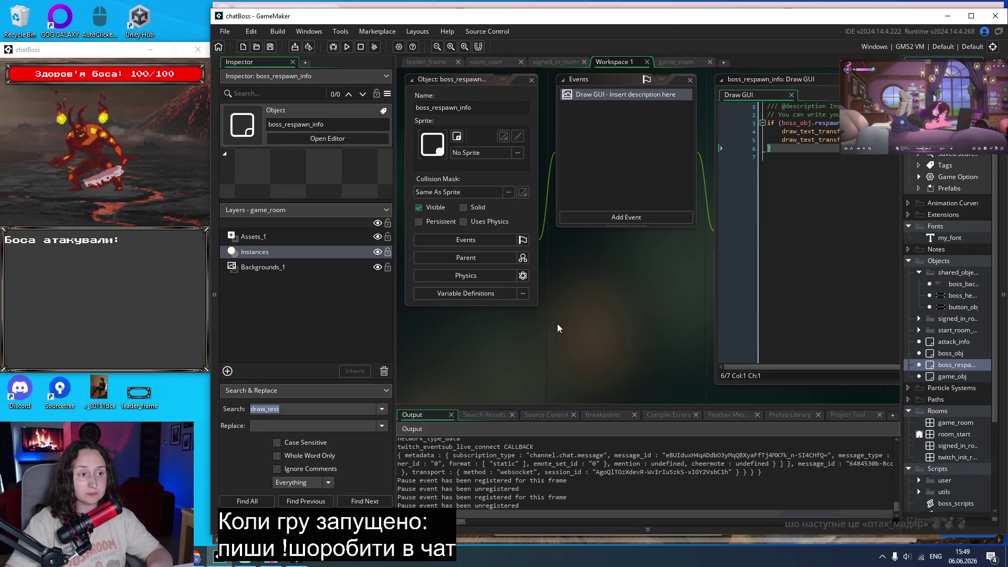
Open boss_obj, look over the game_state script, then open the boss_background object.
{"action": "double_click", "coordinate": [943, 355]}
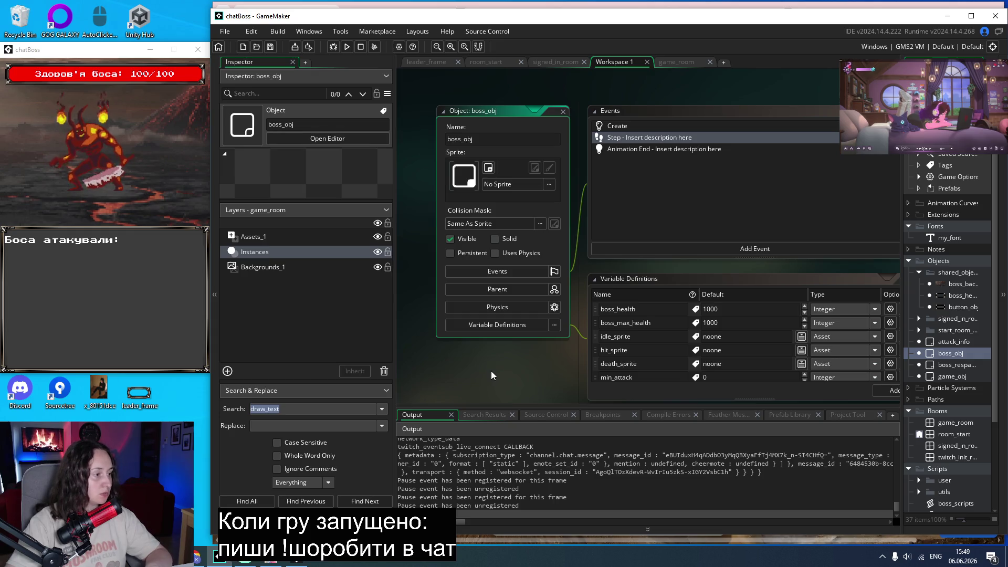
{"action": "scroll", "coordinate": [493, 369], "scroll_direction": "down", "scroll_amount": 1}
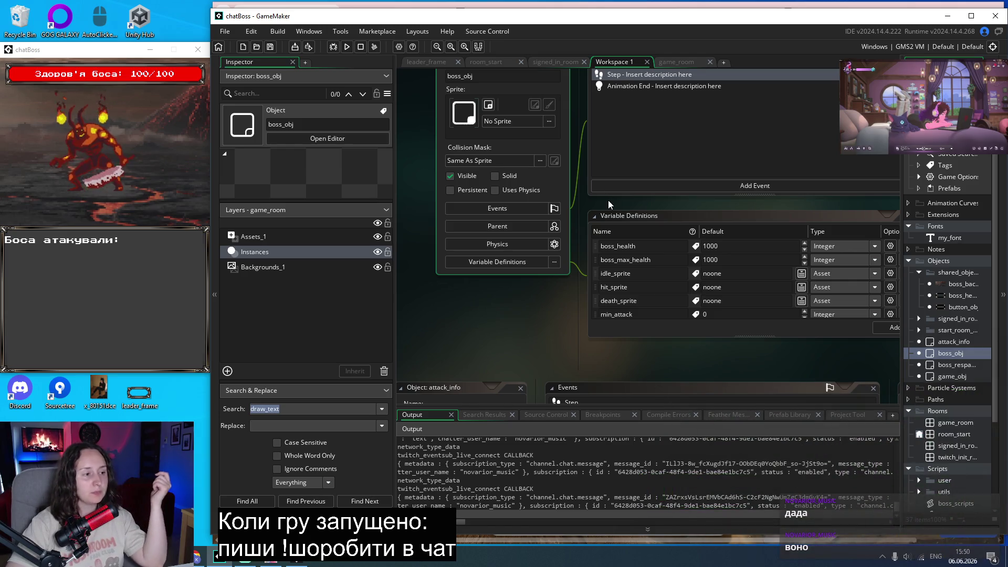
{"action": "scroll", "coordinate": [592, 235], "scroll_direction": "up", "scroll_amount": 6}
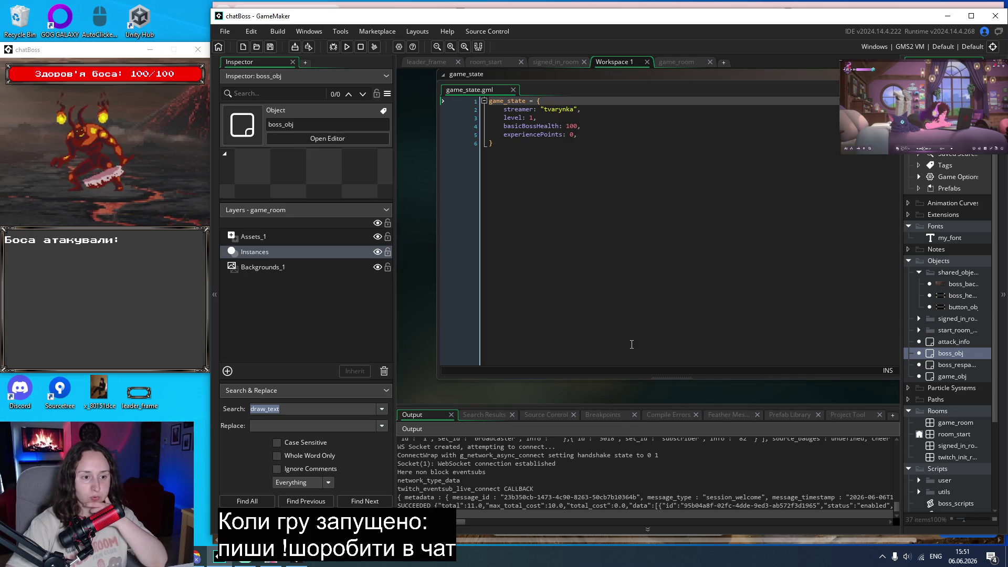
{"action": "double_click", "coordinate": [944, 284]}
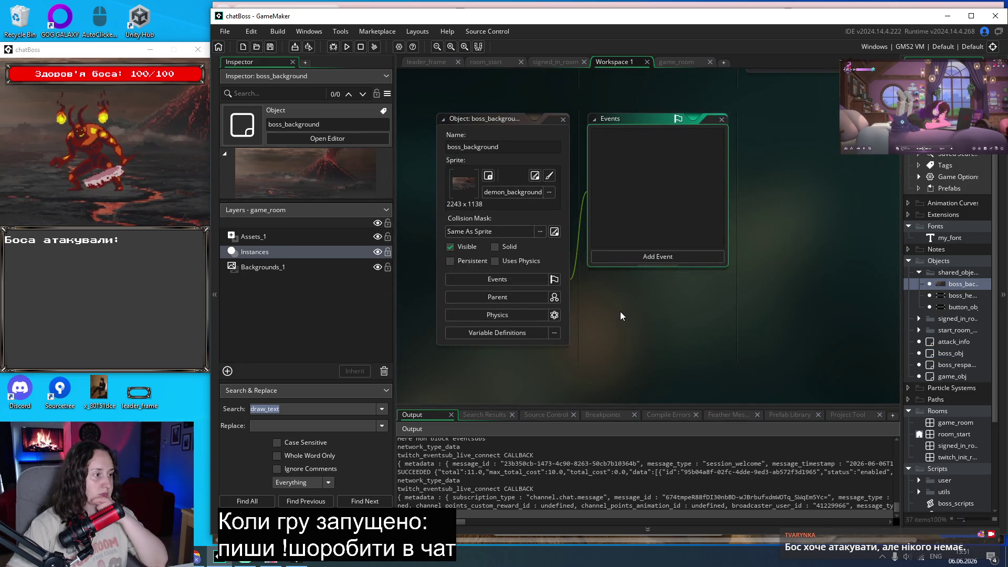
Scroll back through twitch_user_info's Draw code, then open the game_room room.
{"action": "scroll", "coordinate": [620, 311], "scroll_direction": "up", "scroll_amount": 5}
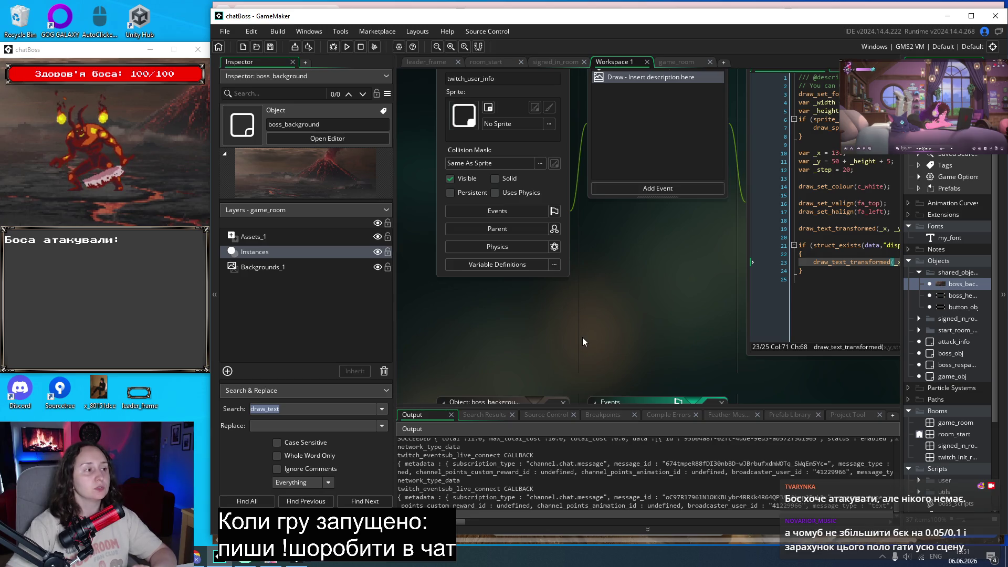
{"action": "scroll", "coordinate": [582, 341], "scroll_direction": "up", "scroll_amount": 2}
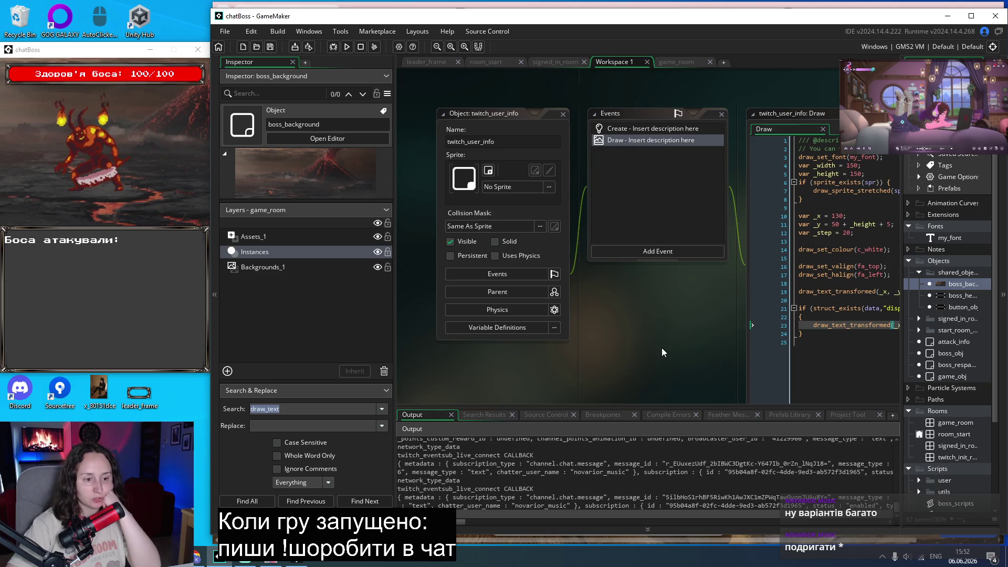
{"action": "double_click", "coordinate": [938, 424]}
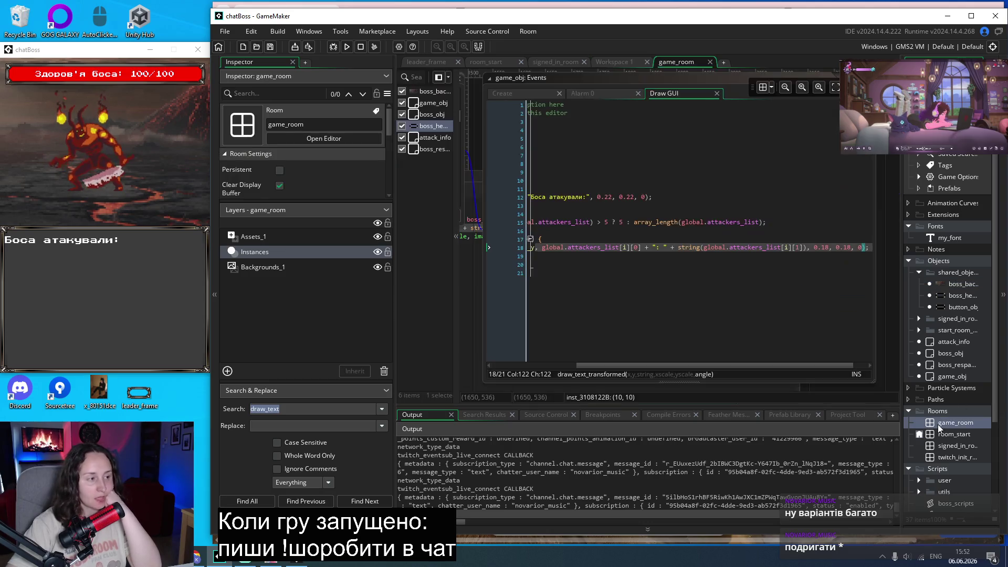
Widen the instance list and open boss_background's instance properties (scale 0.3, X -32, Y 0).
{"action": "left_click_drag", "start_coordinate": [458, 187], "coordinate": [524, 188]}
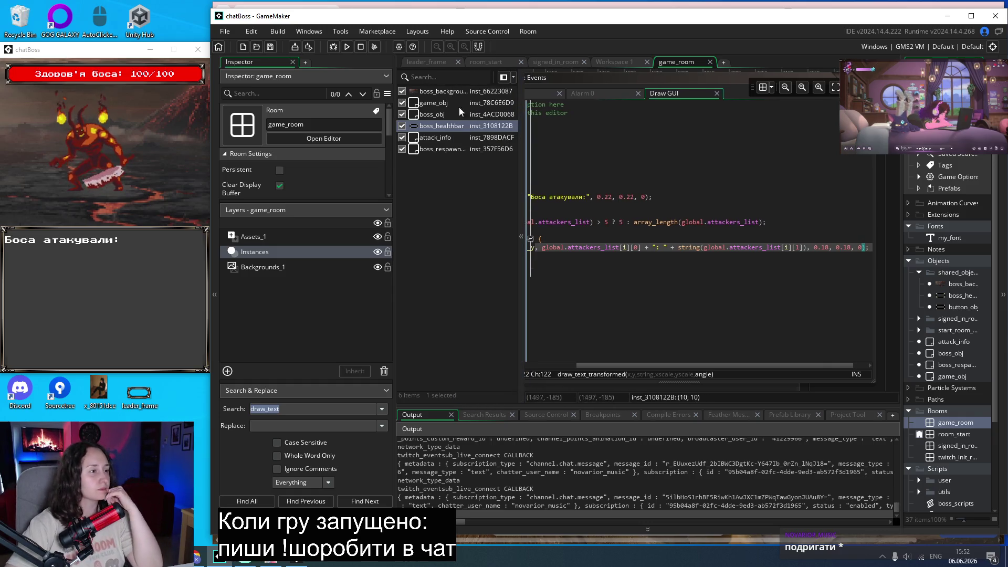
{"action": "left_click", "coordinate": [447, 92]}
{"action": "double_click", "coordinate": [446, 93]}
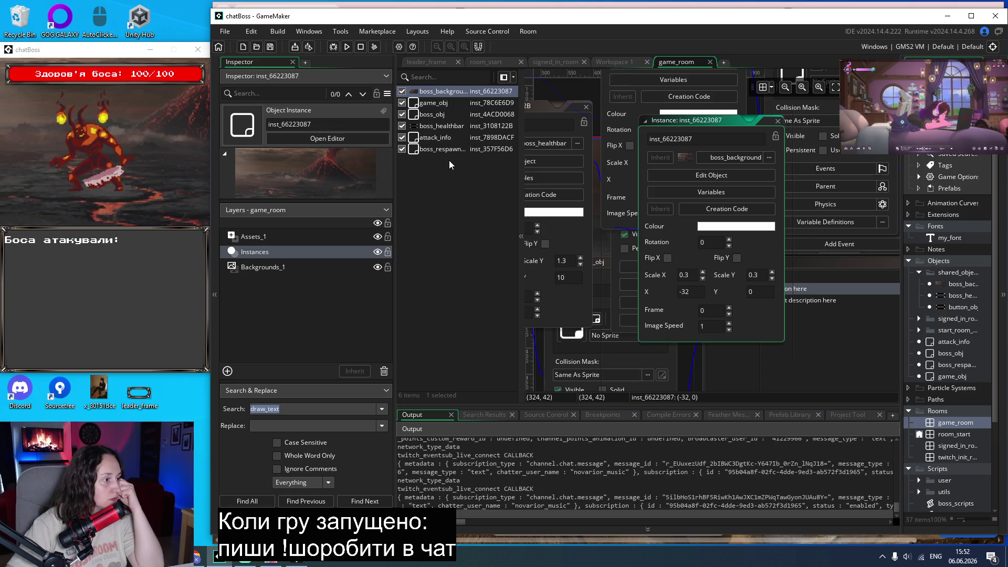
{"action": "left_click", "coordinate": [385, 210]}
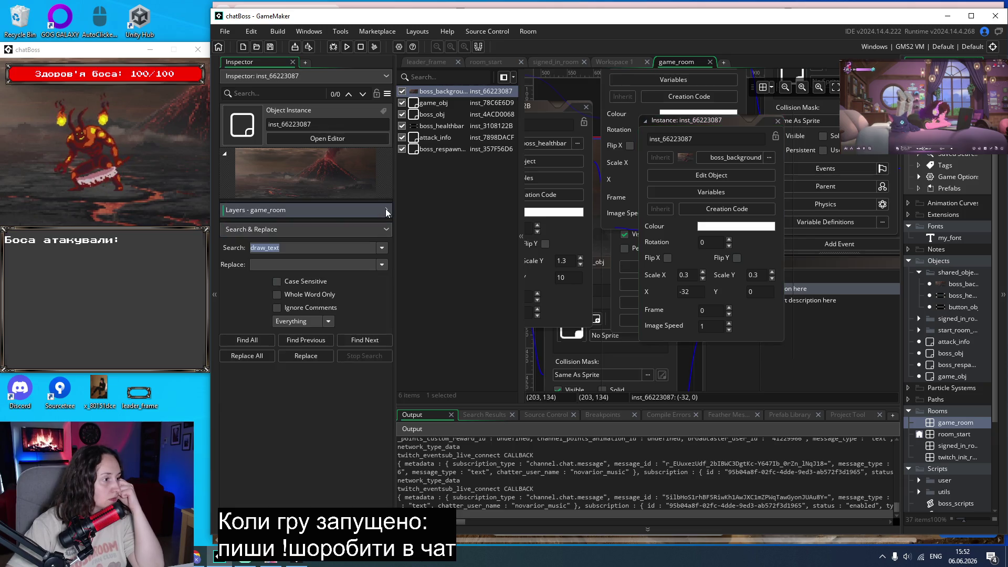
Hide Search & Replace and toggle the instance's Sprite Override, Properties and Preview sections.
{"action": "left_click", "coordinate": [387, 228]}
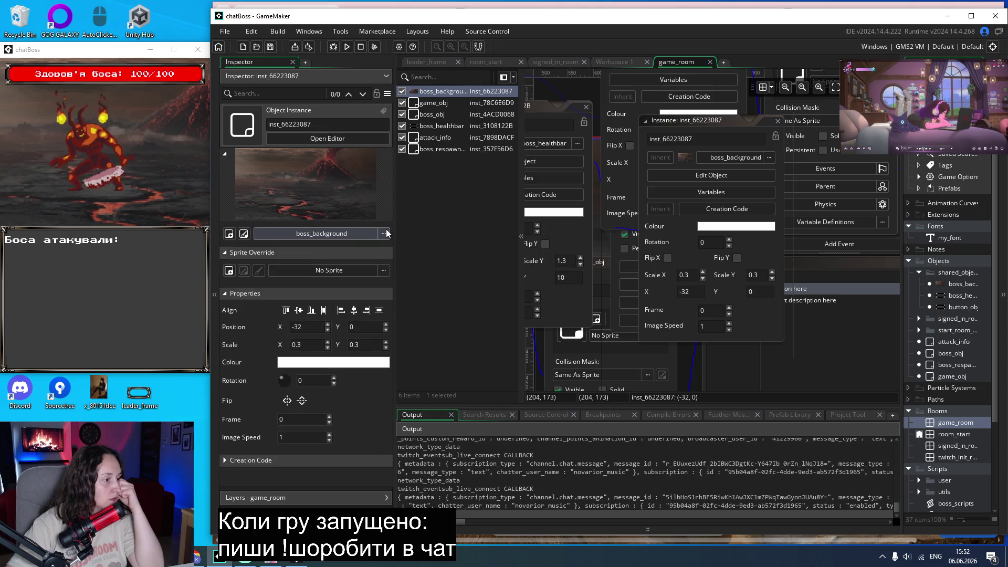
{"action": "left_click", "coordinate": [225, 253]}
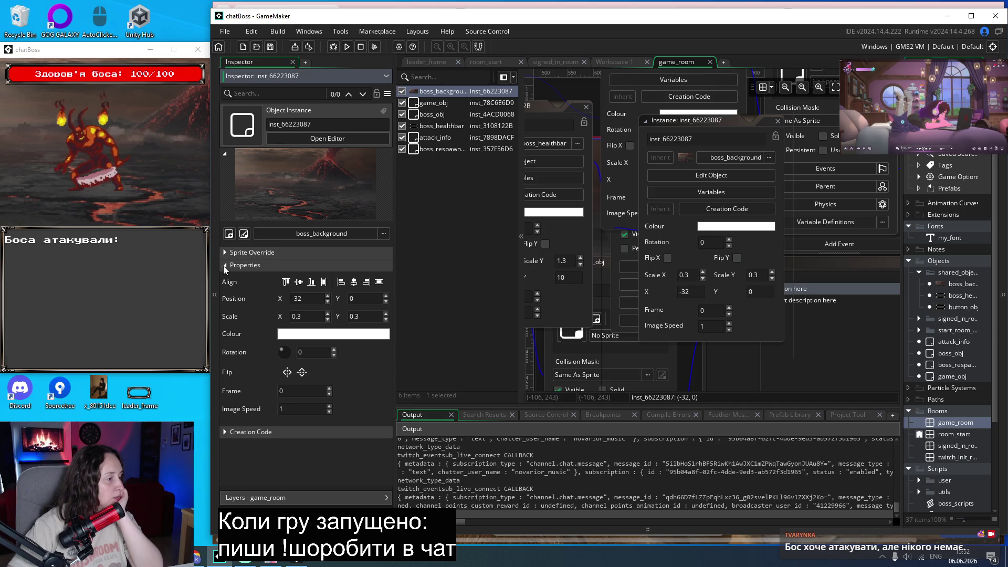
{"action": "left_click", "coordinate": [225, 266]}
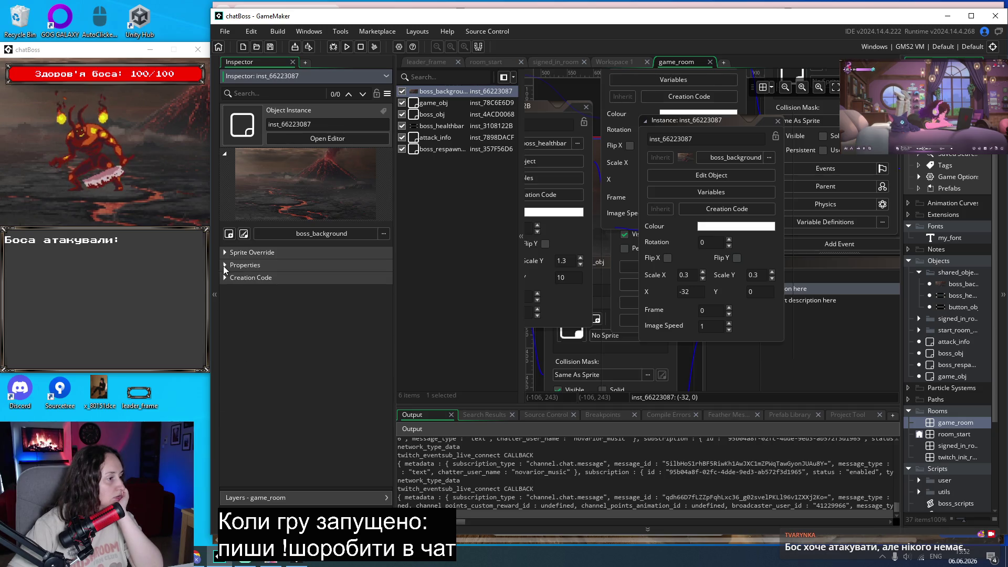
{"action": "left_click", "coordinate": [225, 153]}
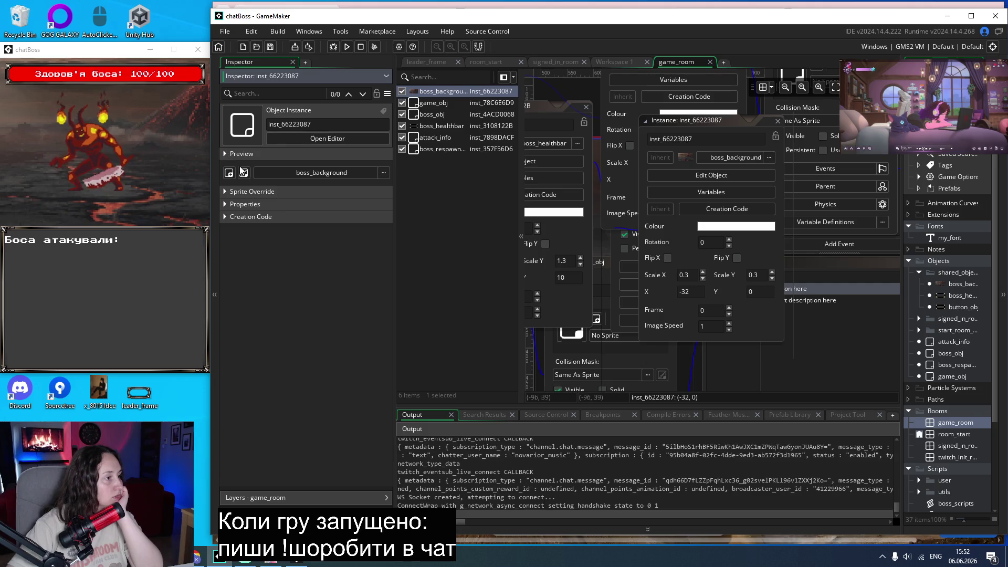
{"action": "left_click", "coordinate": [226, 191]}
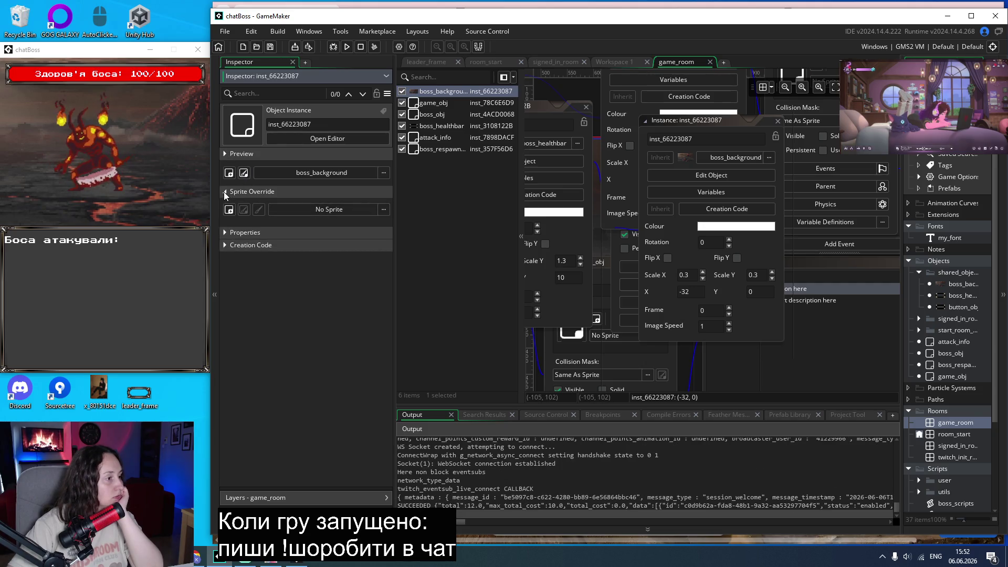
{"action": "left_click", "coordinate": [224, 191]}
{"action": "left_click", "coordinate": [224, 205]}
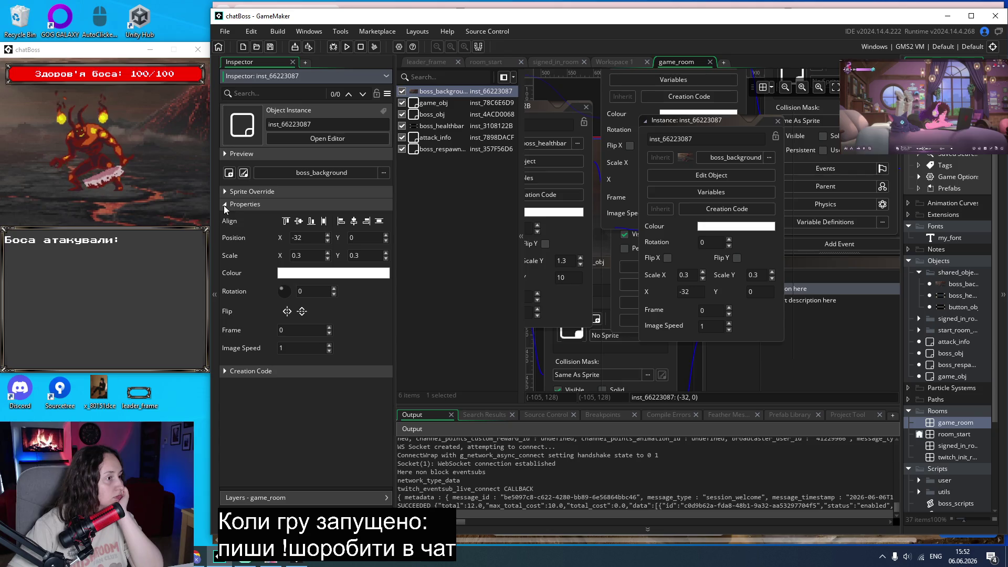
{"action": "left_click", "coordinate": [431, 93]}
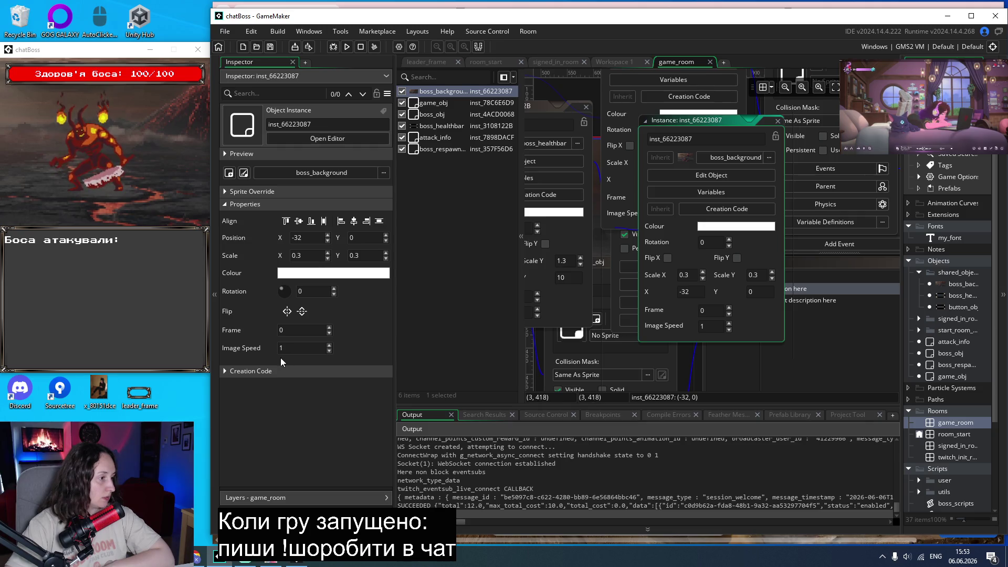
Collapse the Properties, Sprite Override, Creation Code and Preview sections, then switch to Chrome's Trello board.
{"action": "left_click", "coordinate": [229, 203]}
{"action": "left_click", "coordinate": [227, 192]}
{"action": "left_click", "coordinate": [226, 193]}
{"action": "left_click", "coordinate": [226, 217]}
{"action": "left_click", "coordinate": [226, 218]}
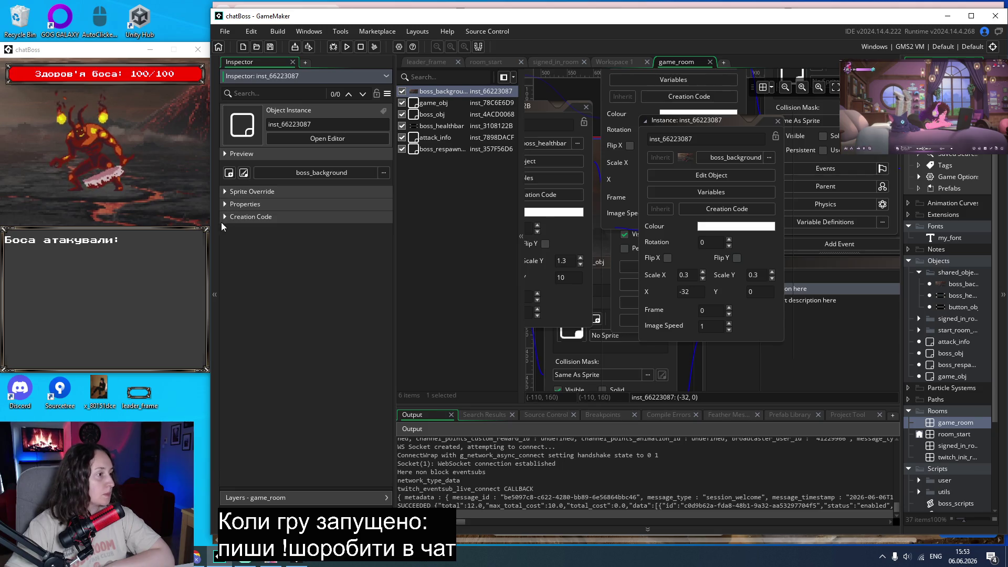
{"action": "left_click", "coordinate": [226, 153]}
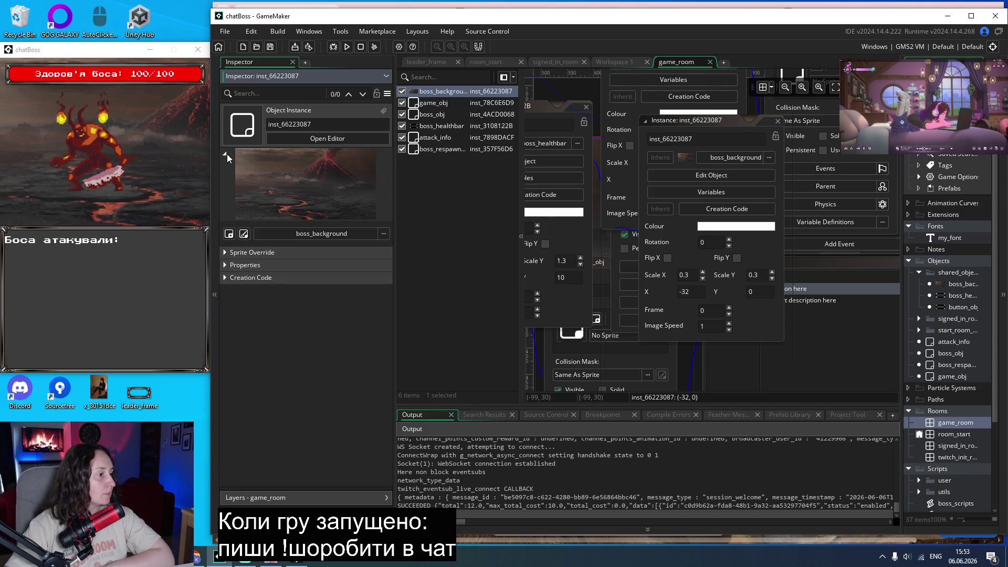
{"action": "left_click", "coordinate": [227, 153]}
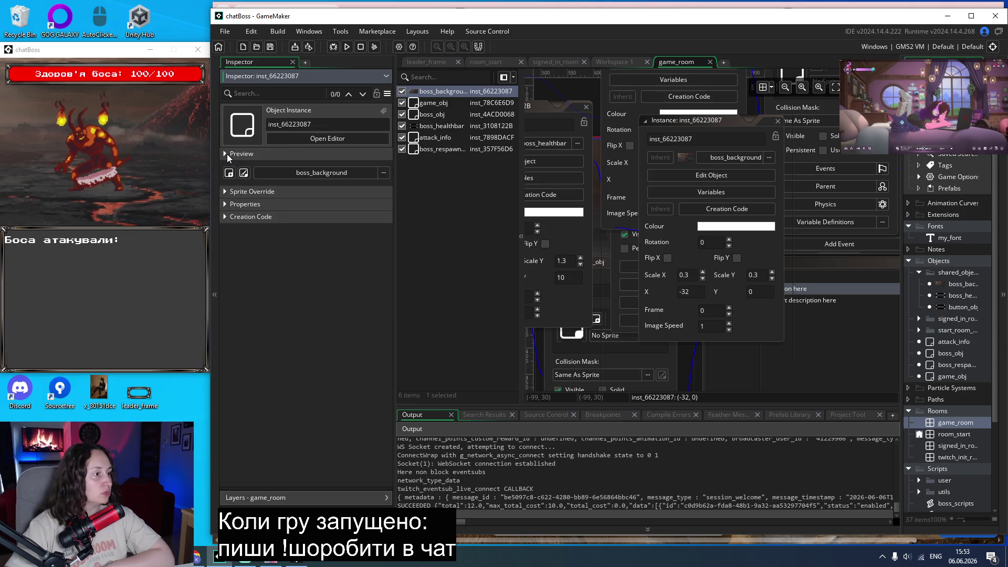
{"action": "left_click", "coordinate": [319, 142]}
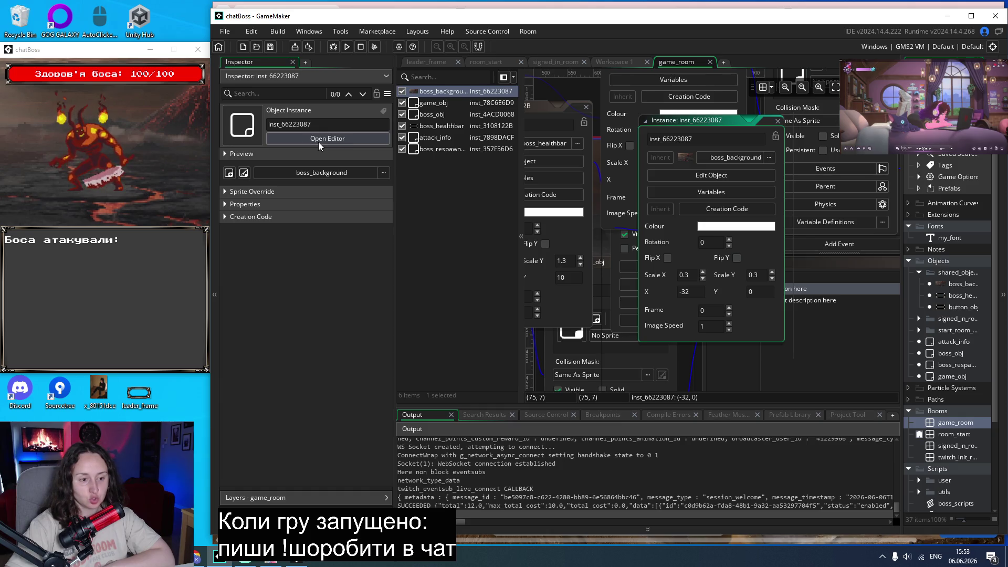
{"action": "key", "text": "alt+Tab"}
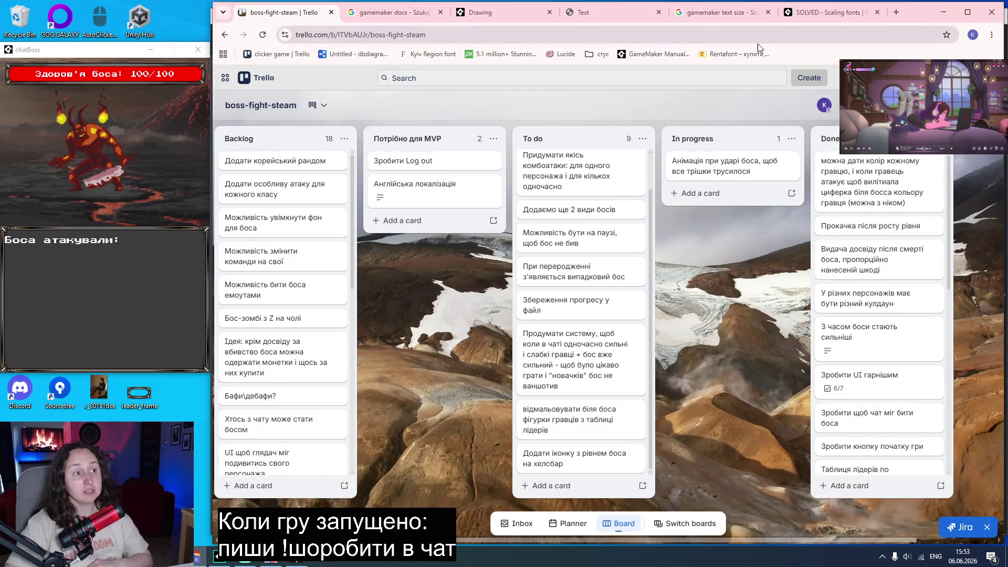
Search Google for 'gamemaker shake animation' and open the Reddit 'Shake/vibrate effect for an object?' thread.
{"action": "left_click", "coordinate": [841, 12]}
{"action": "left_click", "coordinate": [787, 19]}
{"action": "left_click_drag", "start_coordinate": [397, 85], "coordinate": [364, 90]}
{"action": "type", "text": "shake an"}
{"action": "type", "text": "imation"}
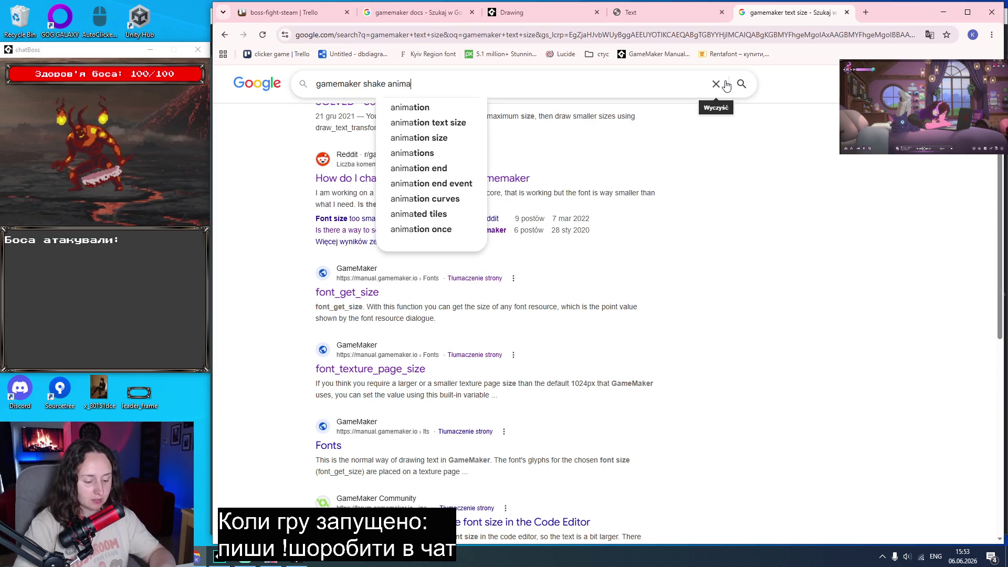
{"action": "key", "text": "Return"}
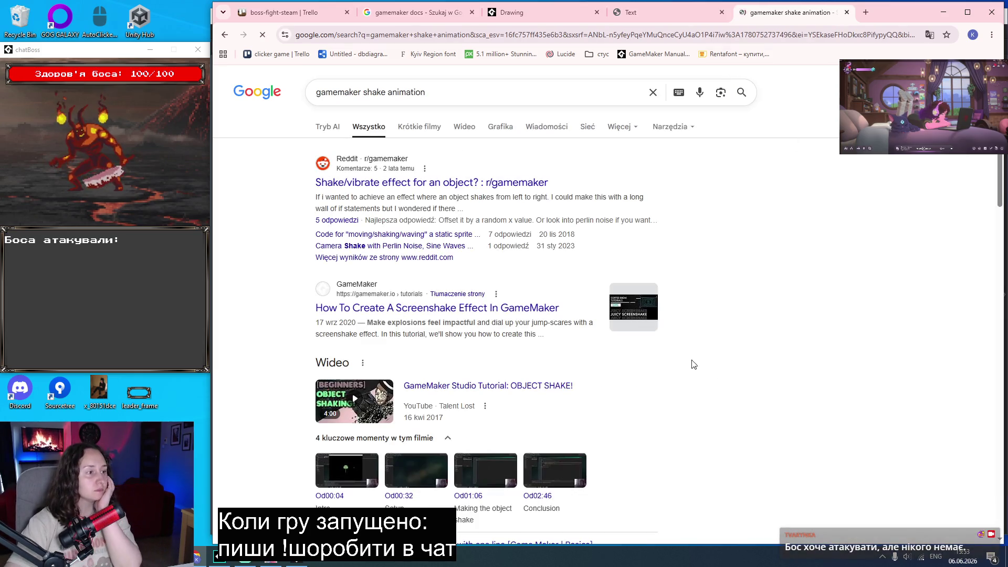
{"action": "middle_click", "coordinate": [418, 183]}
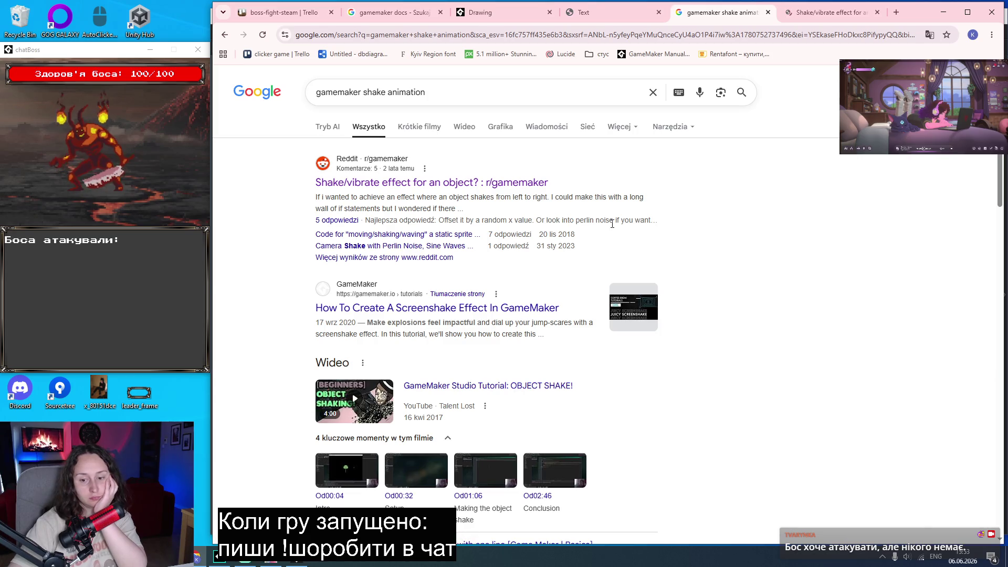
{"action": "left_click", "coordinate": [834, 8]}
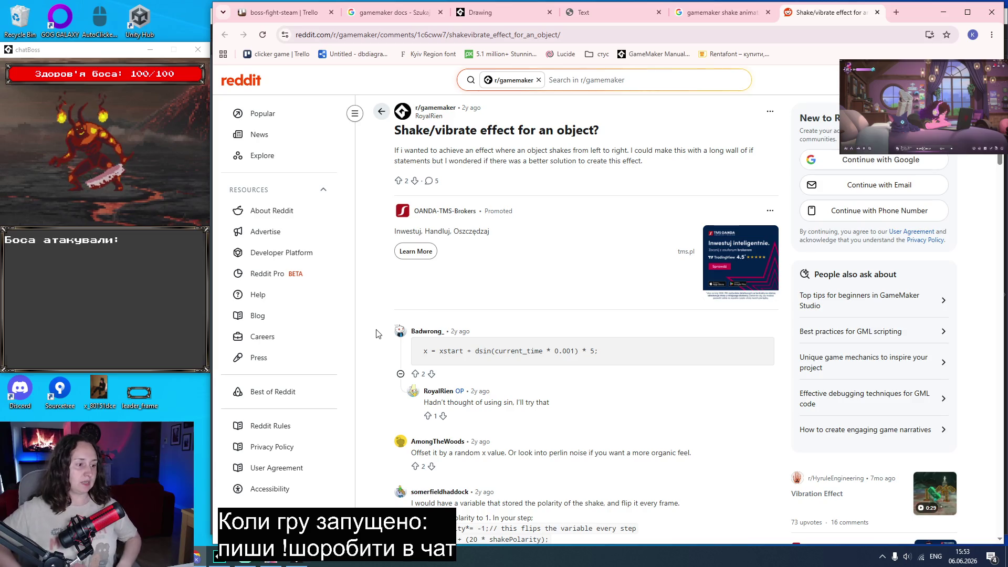
Copy the two shakePolarity code lines from the Reddit comment and return to GameMaker.
{"action": "scroll", "coordinate": [381, 341], "scroll_direction": "down", "scroll_amount": 4}
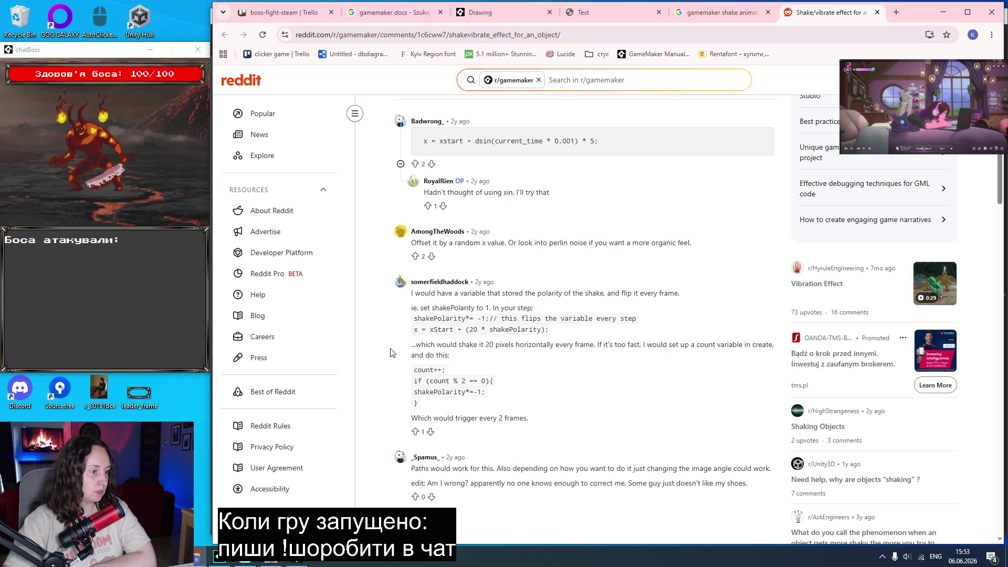
{"action": "scroll", "coordinate": [385, 341], "scroll_direction": "down", "scroll_amount": 2}
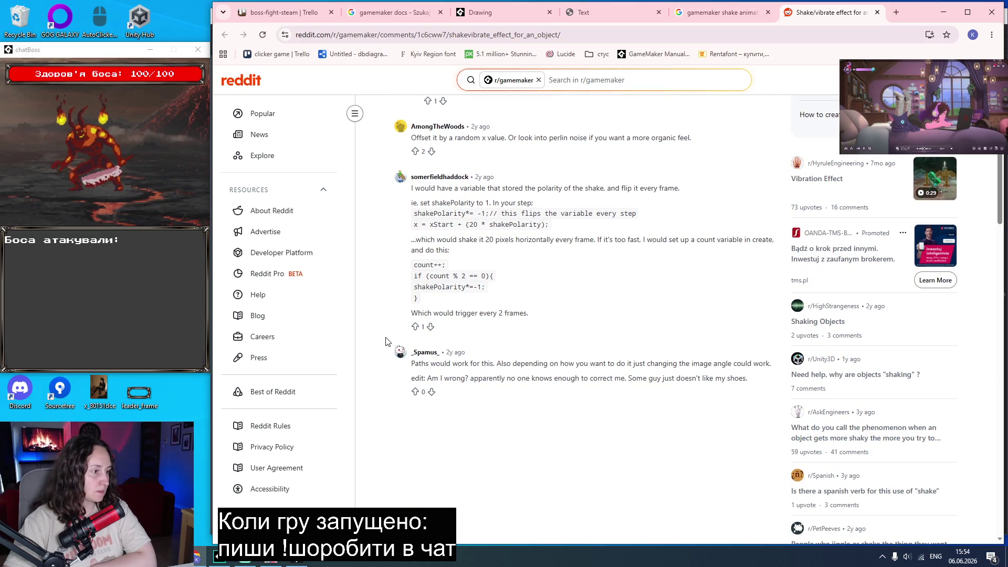
{"action": "scroll", "coordinate": [386, 341], "scroll_direction": "up", "scroll_amount": 1}
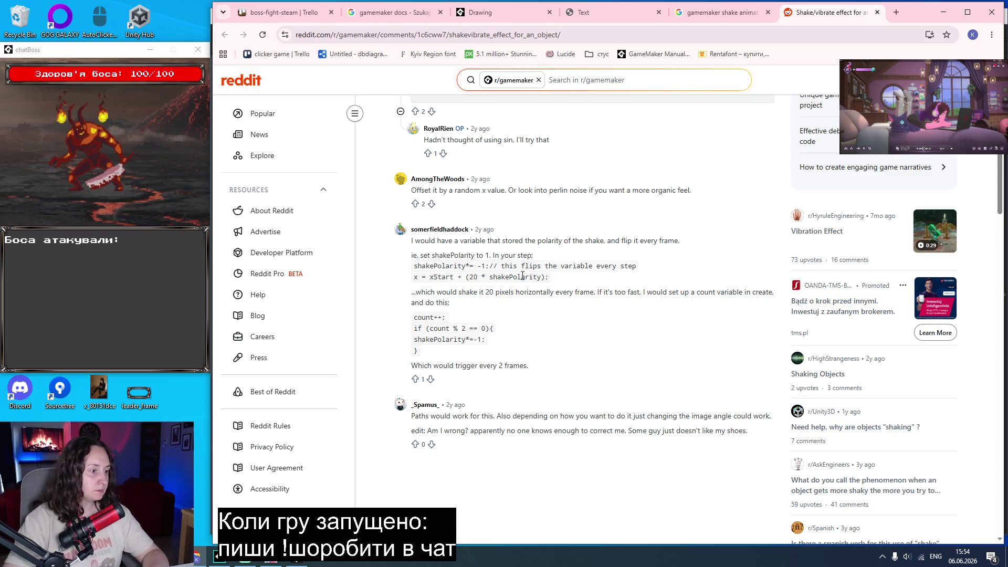
{"action": "left_click_drag", "start_coordinate": [550, 278], "coordinate": [412, 269]}
{"action": "key", "text": "ctrl+c"}
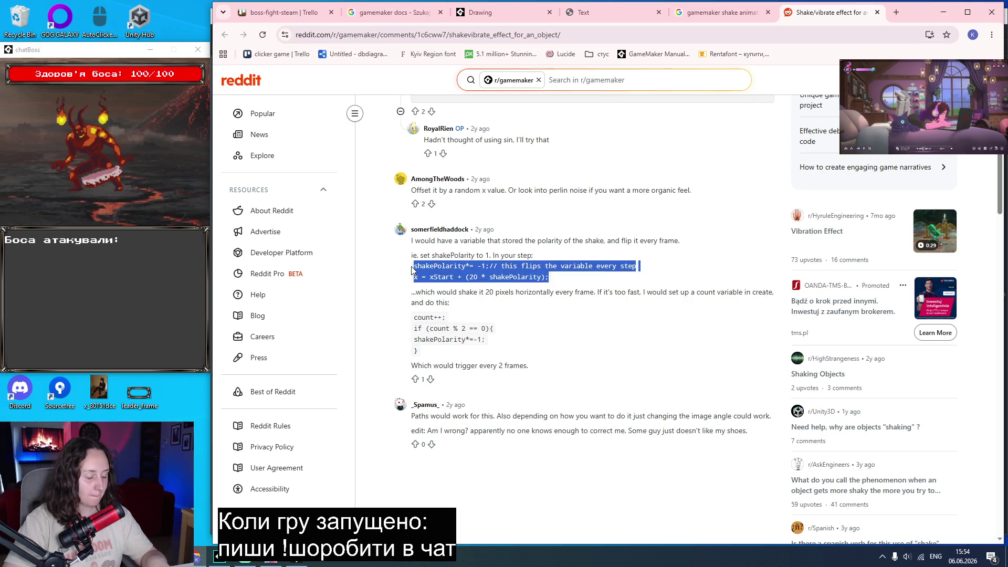
{"action": "key", "text": "alt+Tab"}
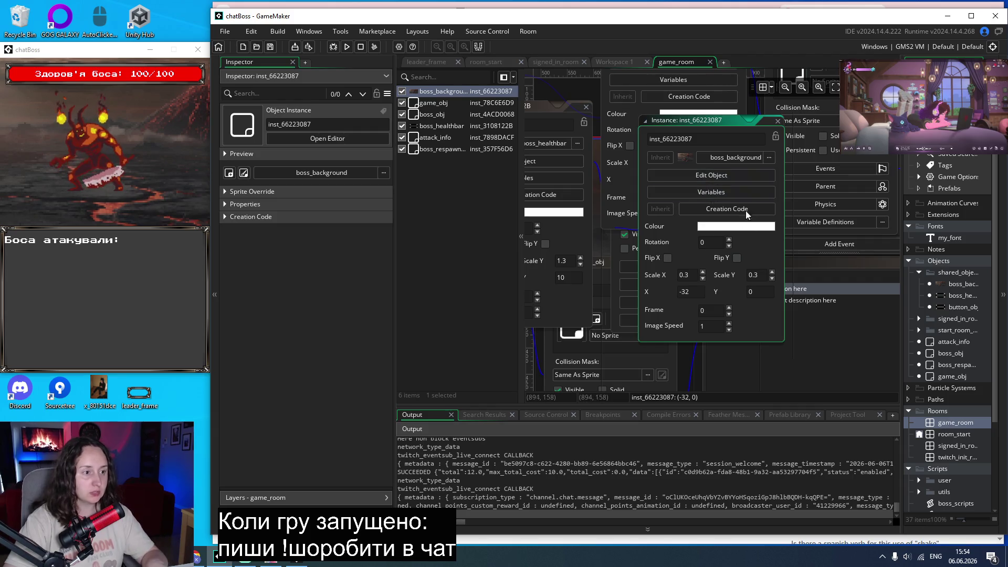
Add a Step event to boss_background and paste the copied shake code into it.
{"action": "left_click", "coordinate": [729, 176]}
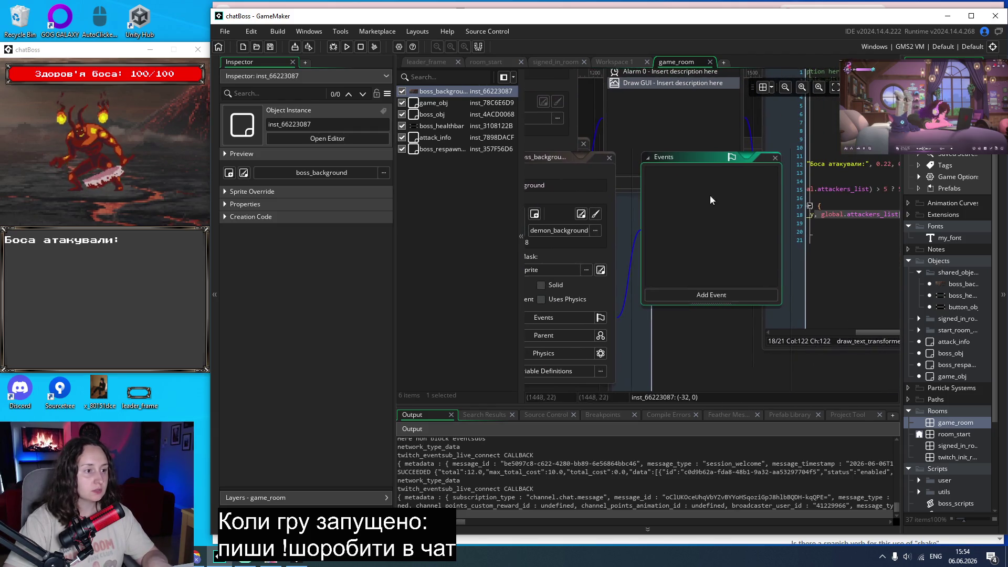
{"action": "scroll", "coordinate": [654, 235], "scroll_direction": "left", "scroll_amount": 3}
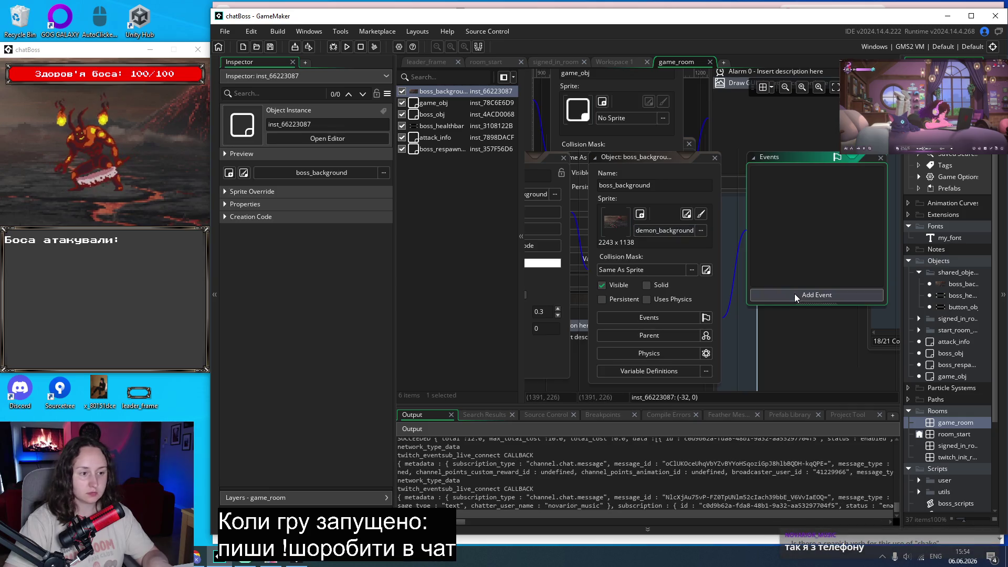
{"action": "left_click", "coordinate": [795, 296]}
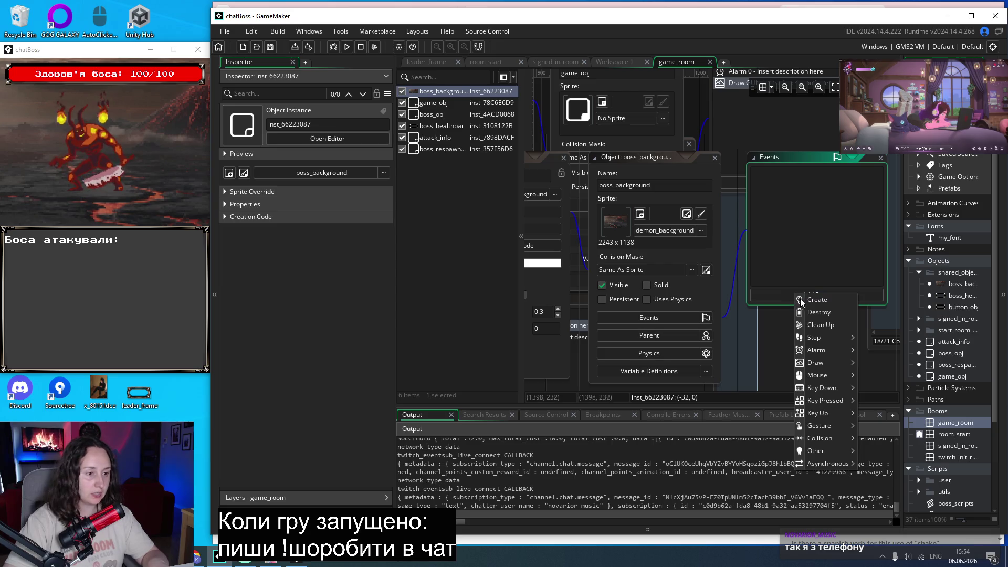
{"action": "mouse_move", "coordinate": [828, 364]}
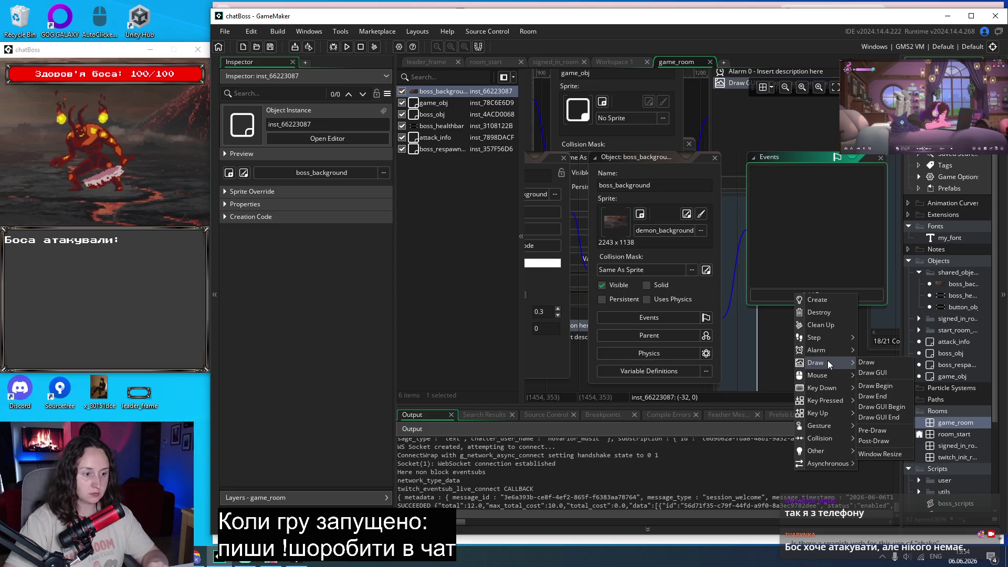
{"action": "mouse_move", "coordinate": [823, 340]}
{"action": "left_click", "coordinate": [873, 337]}
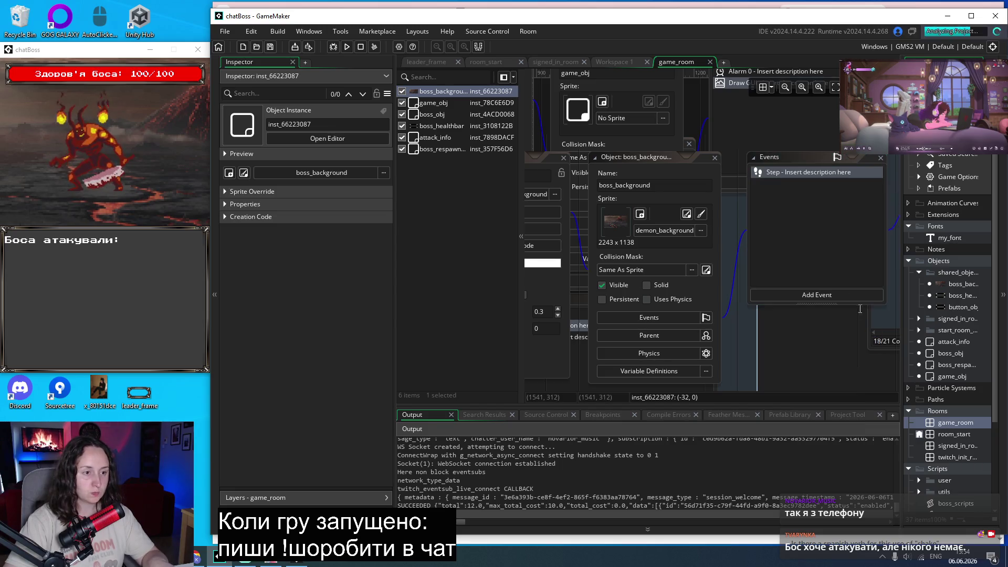
{"action": "left_click", "coordinate": [743, 225]}
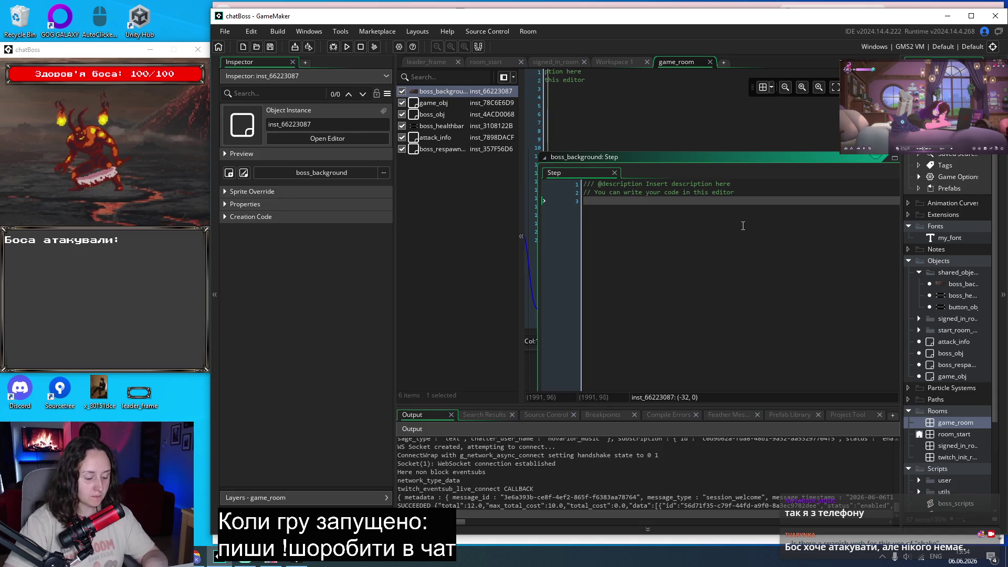
{"action": "key", "text": "ctrl+v"}
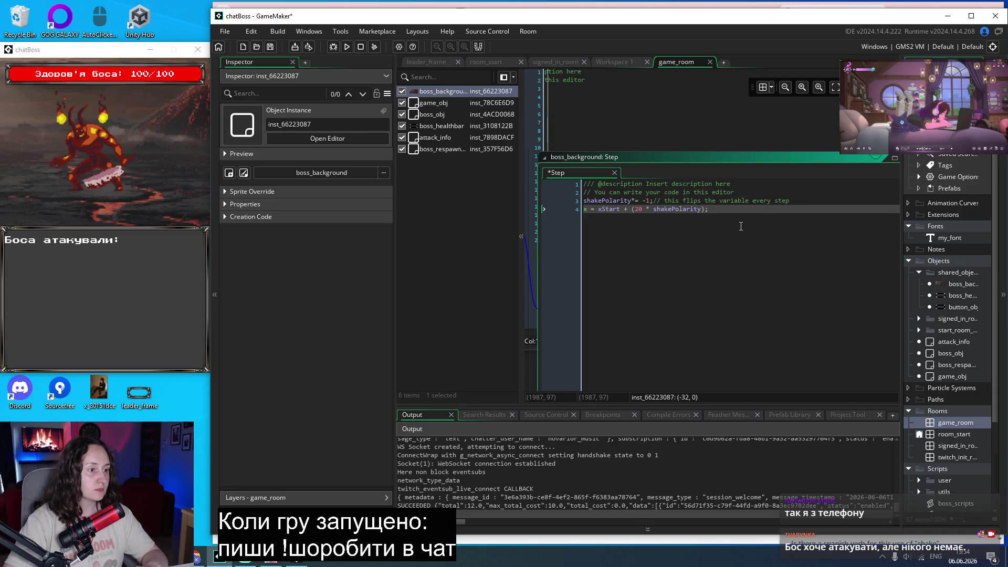
Comment out the shakePolarity flip line with // and delete the x = xStart line.
{"action": "left_click", "coordinate": [691, 289]}
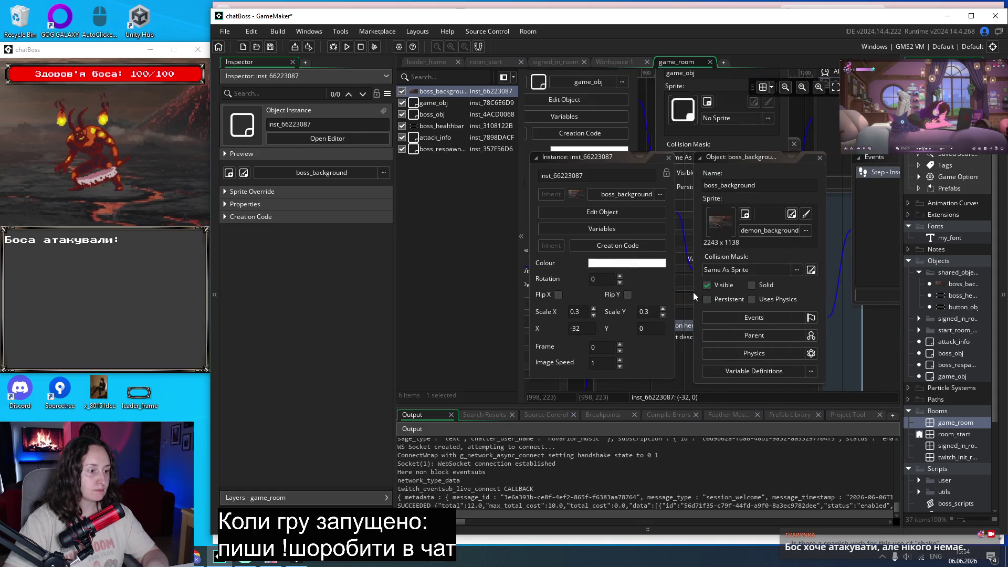
{"action": "scroll", "coordinate": [691, 288], "scroll_direction": "down", "scroll_amount": 3}
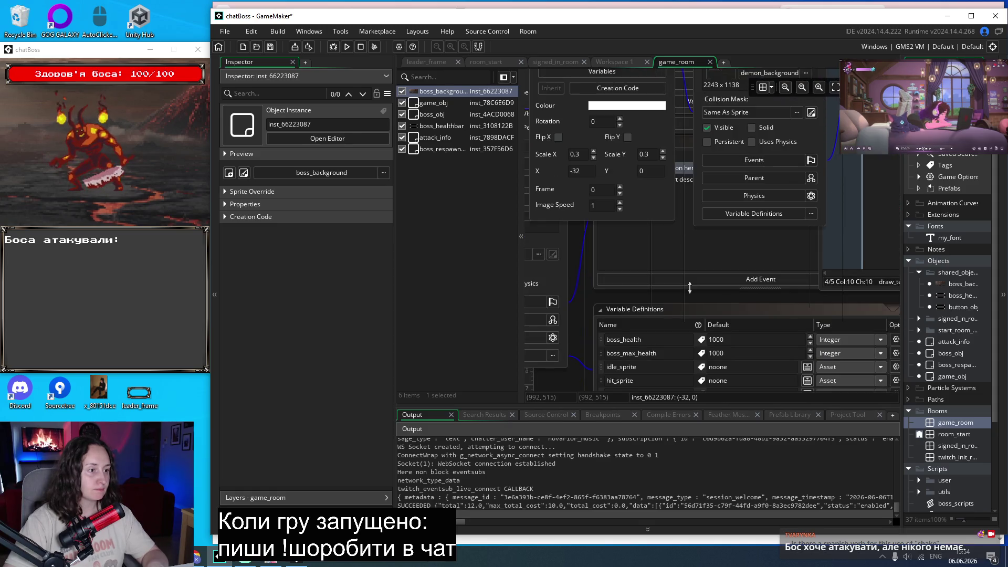
{"action": "scroll", "coordinate": [690, 288], "scroll_direction": "up", "scroll_amount": 2}
{"action": "scroll", "coordinate": [663, 230], "scroll_direction": "right", "scroll_amount": 3}
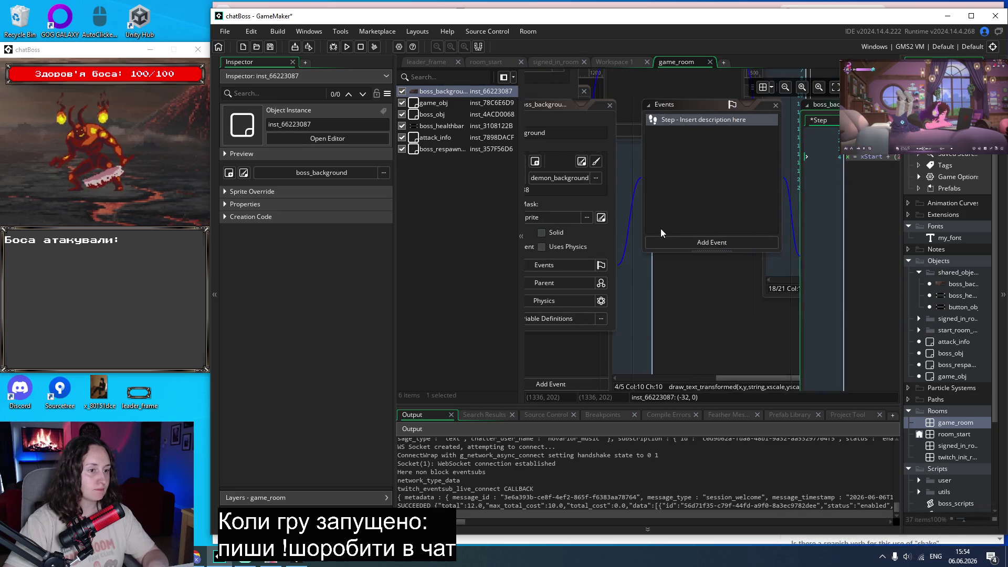
{"action": "scroll", "coordinate": [661, 228], "scroll_direction": "right", "scroll_amount": 3}
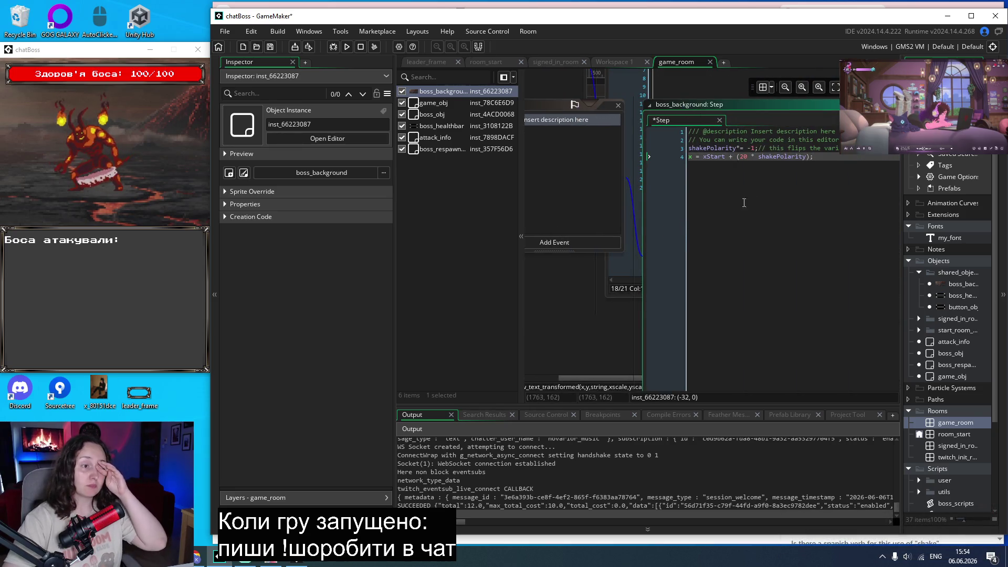
{"action": "left_click", "coordinate": [752, 172]}
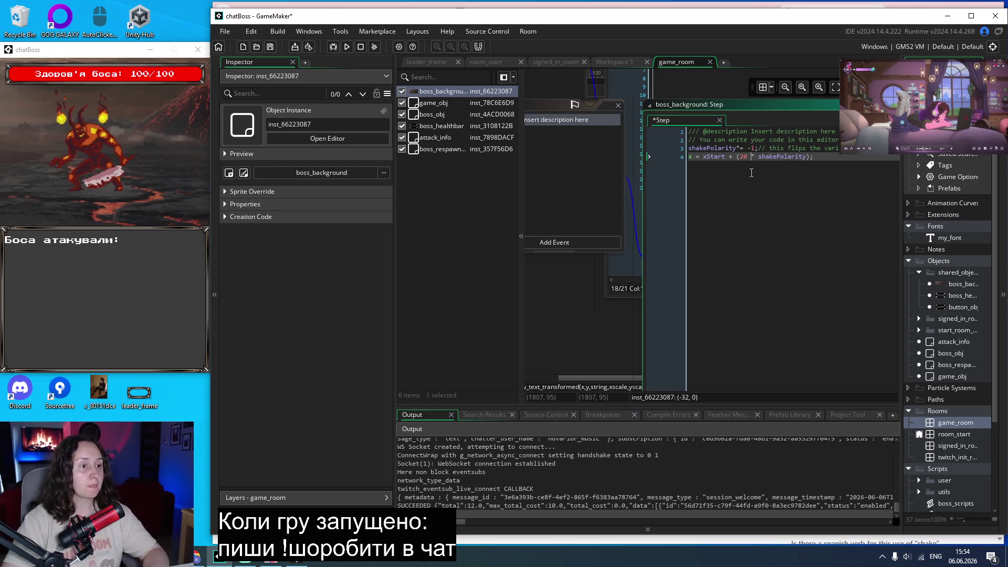
{"action": "double_click", "coordinate": [691, 148]}
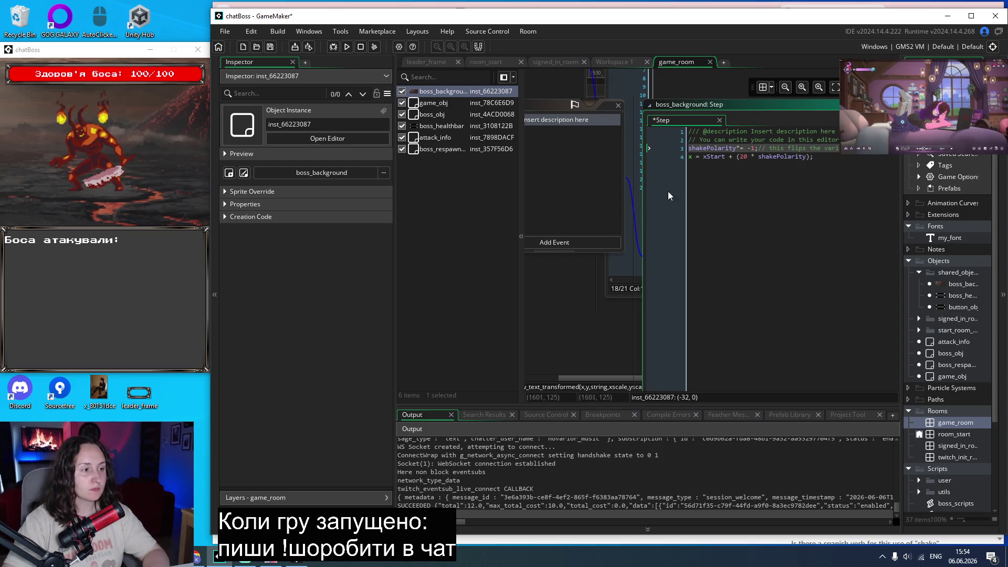
{"action": "double_click", "coordinate": [601, 225]}
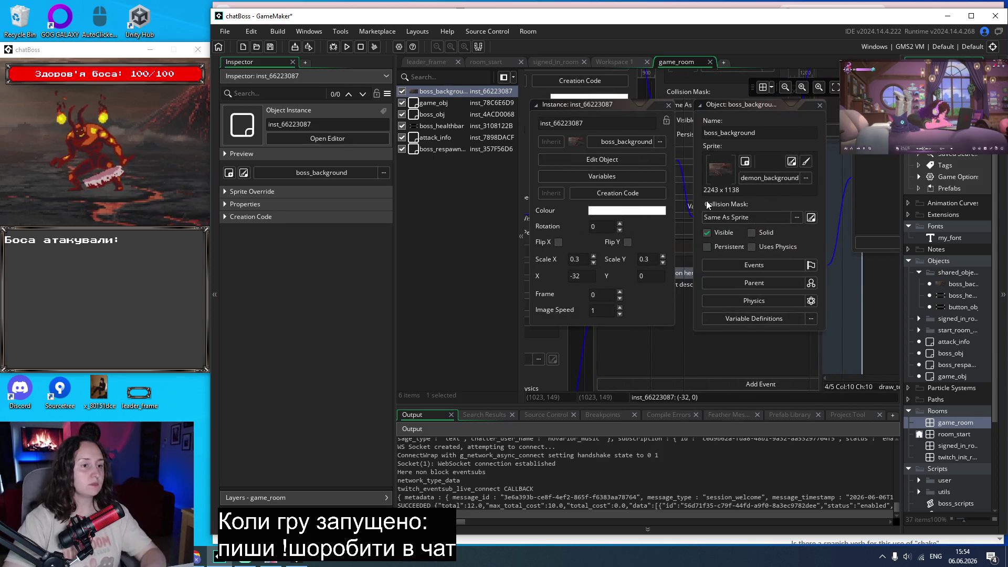
{"action": "key", "text": "Escape"}
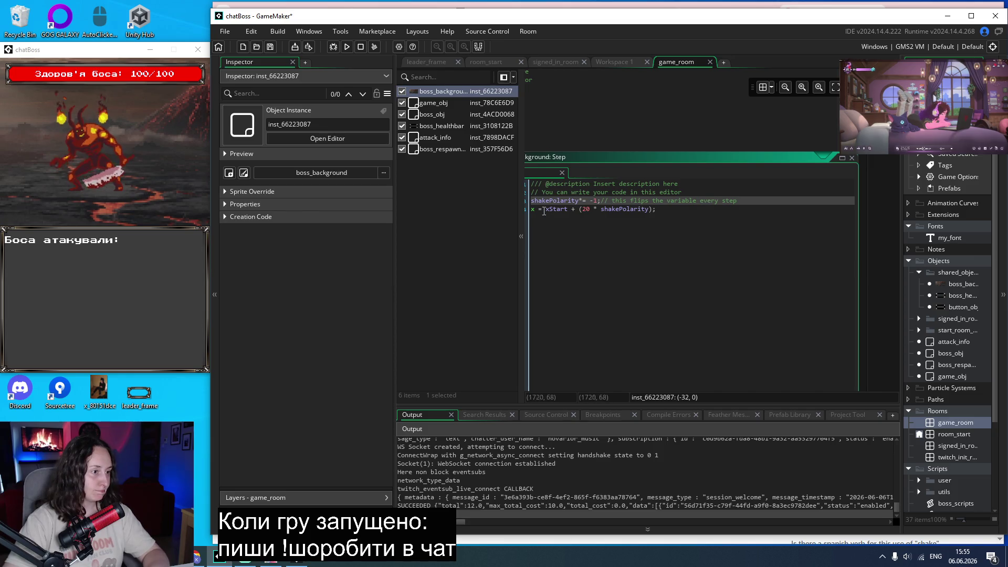
{"action": "type", "text": "//"}
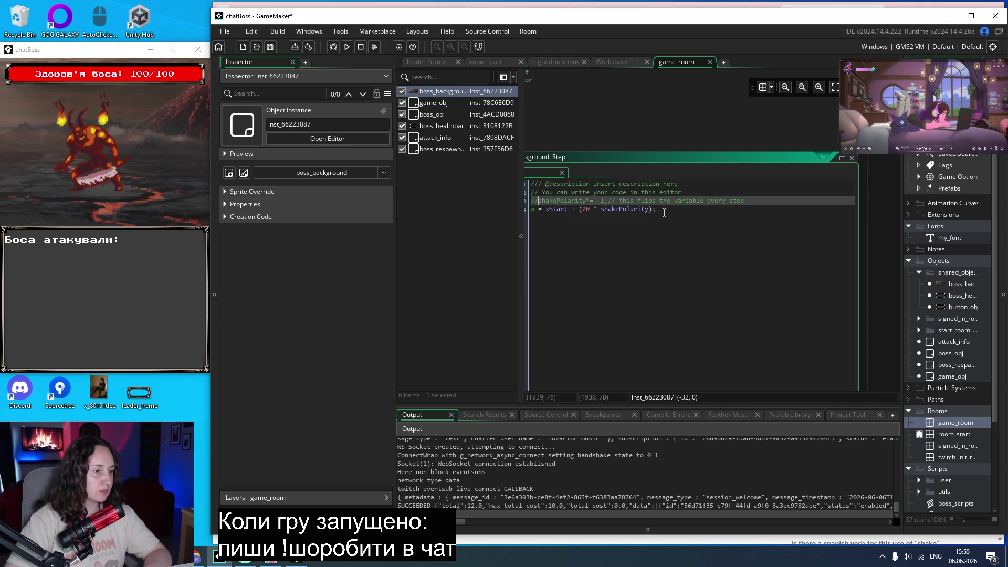
{"action": "left_click_drag", "start_coordinate": [658, 210], "coordinate": [532, 210]}
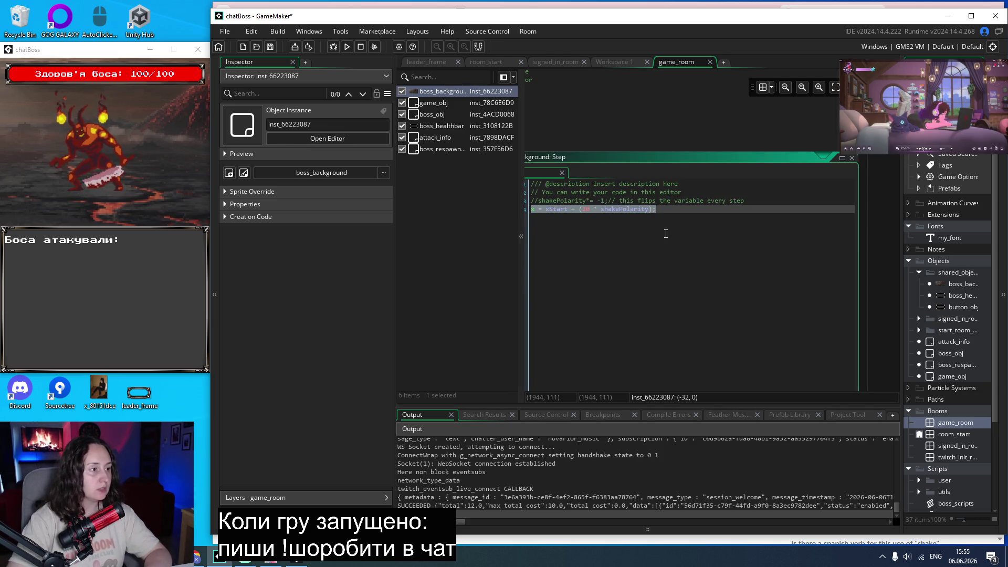
{"action": "key", "text": "Delete"}
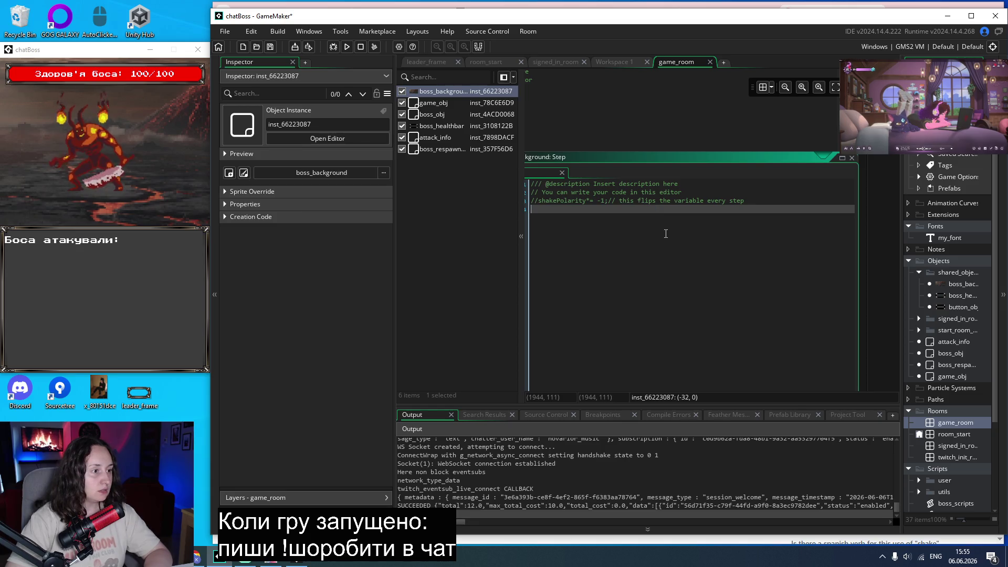
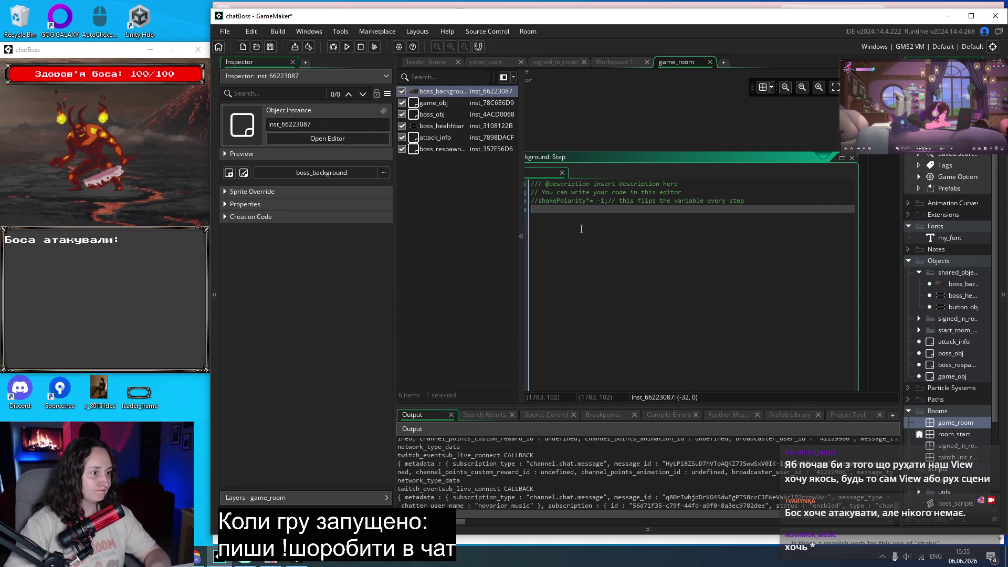
Search Google in a new Chrome tab for 'gamemaker get object x'.
{"action": "scroll", "coordinate": [578, 237], "scroll_direction": "left", "scroll_amount": 2}
{"action": "key", "text": "alt+Tab"}
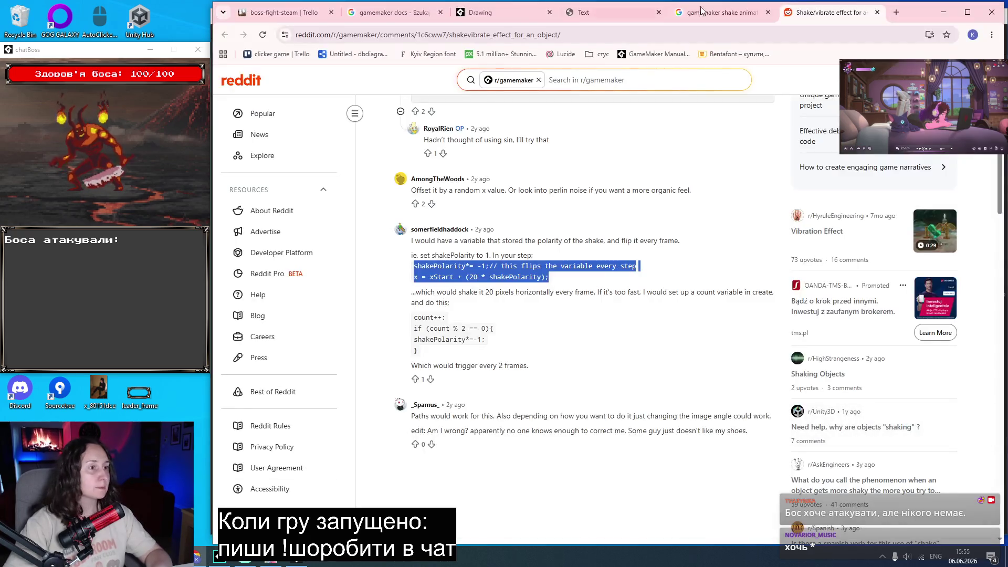
{"action": "left_click", "coordinate": [896, 12]}
{"action": "type", "text": "gamemaker get "}
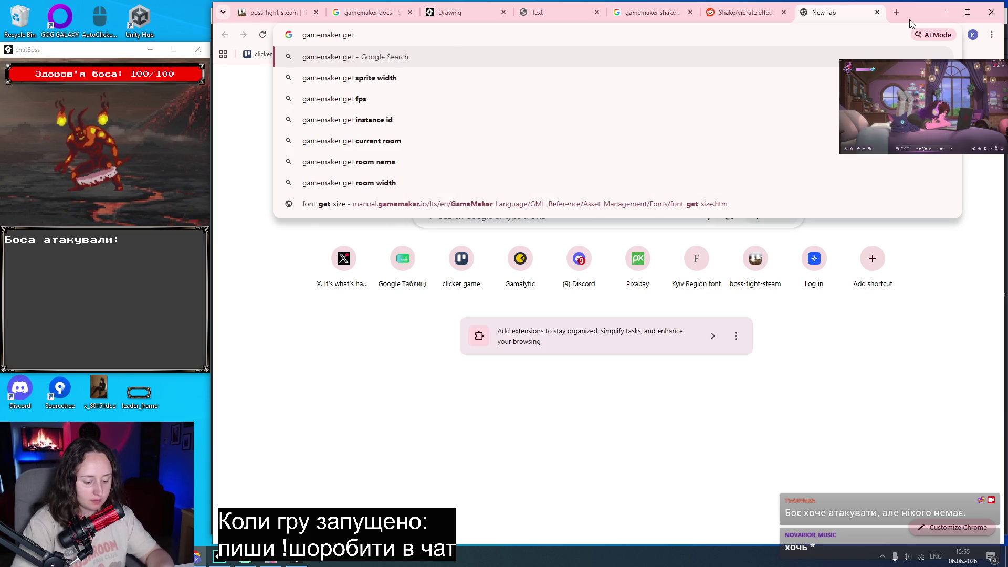
{"action": "type", "text": "object xz"}
{"action": "key", "text": "BackSpace"}
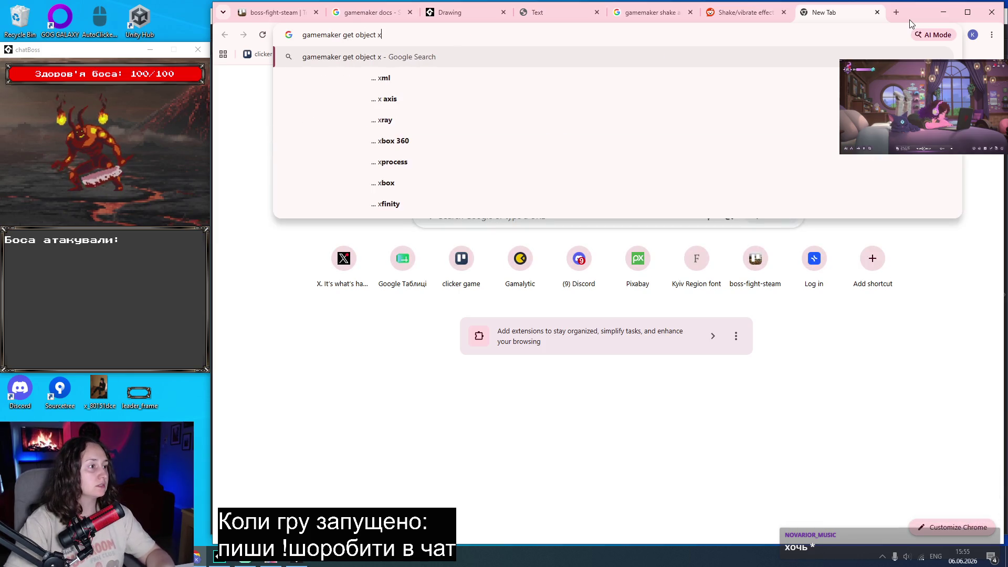
{"action": "key", "text": "Return"}
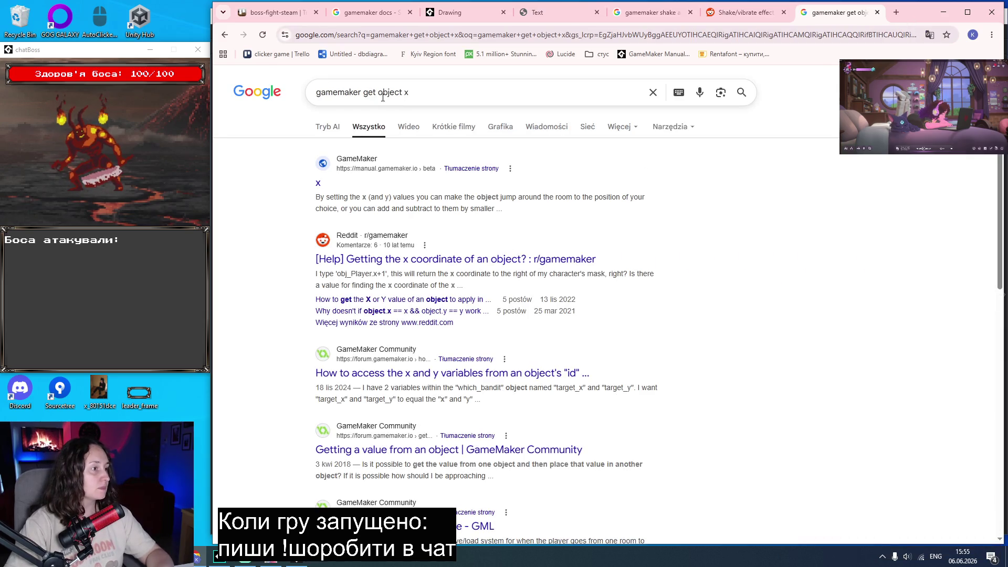
Open the Reddit result on getting an object's x coordinate and read its comments.
{"action": "middle_click", "coordinate": [378, 264]}
{"action": "left_click", "coordinate": [841, 13]}
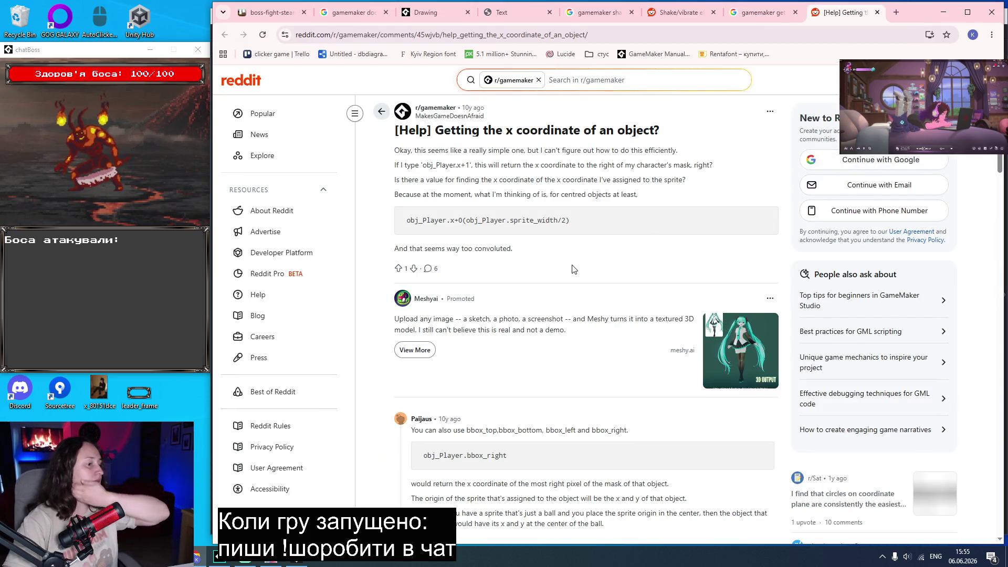
{"action": "scroll", "coordinate": [572, 269], "scroll_direction": "down", "scroll_amount": 3}
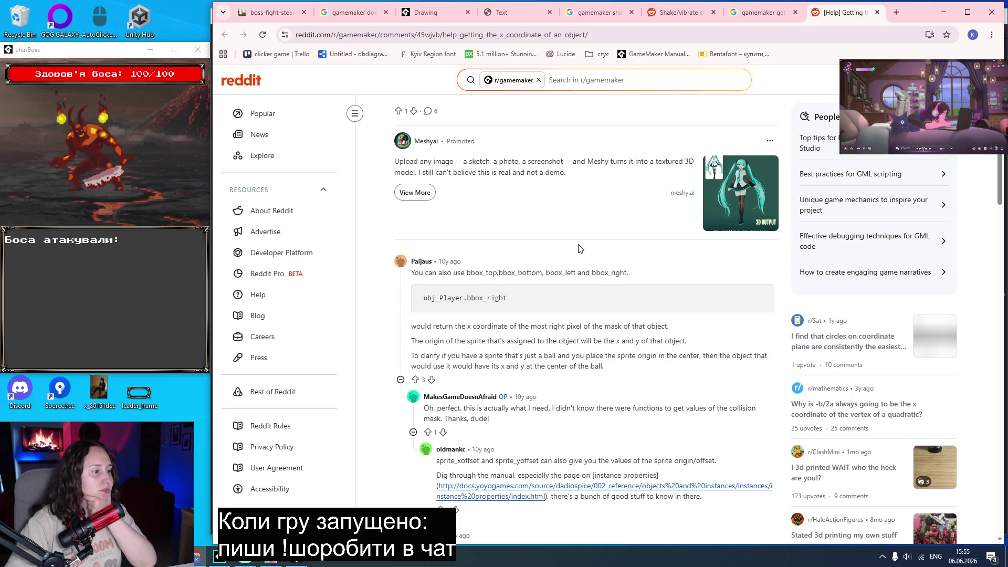
{"action": "scroll", "coordinate": [580, 248], "scroll_direction": "down", "scroll_amount": 1}
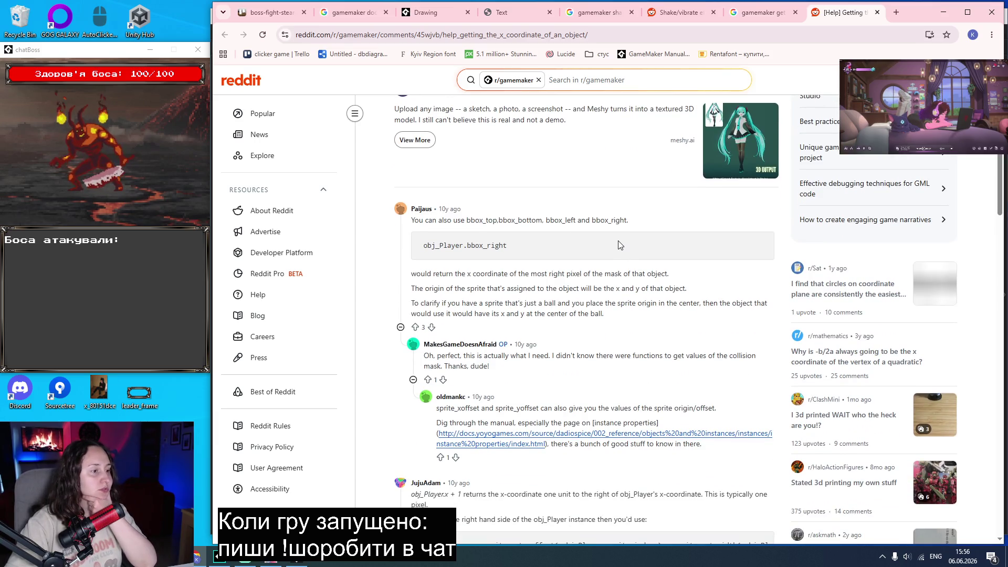
{"action": "scroll", "coordinate": [619, 245], "scroll_direction": "down", "scroll_amount": 1}
{"action": "scroll", "coordinate": [619, 245], "scroll_direction": "down", "scroll_amount": 2}
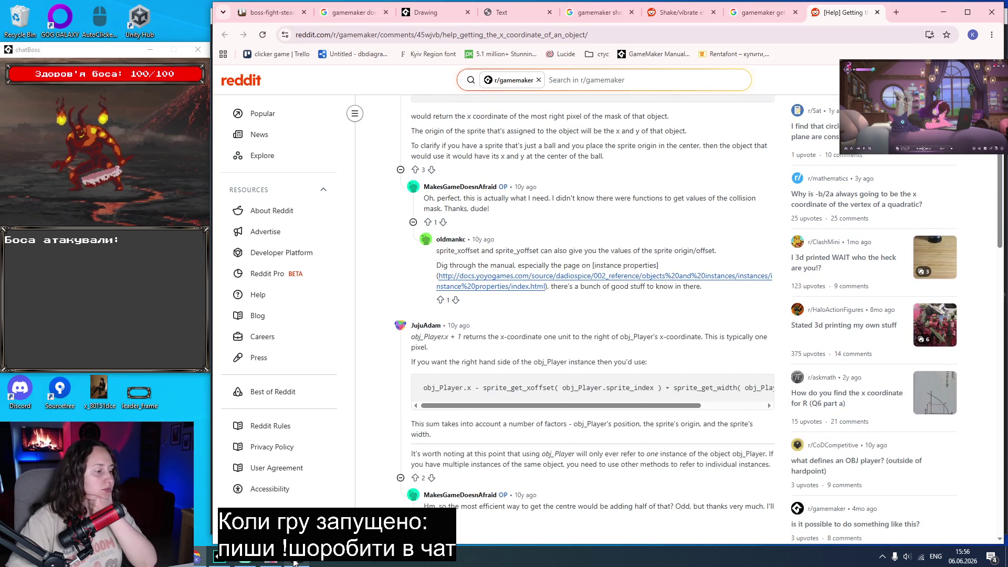
{"action": "key", "text": "alt+Tab"}
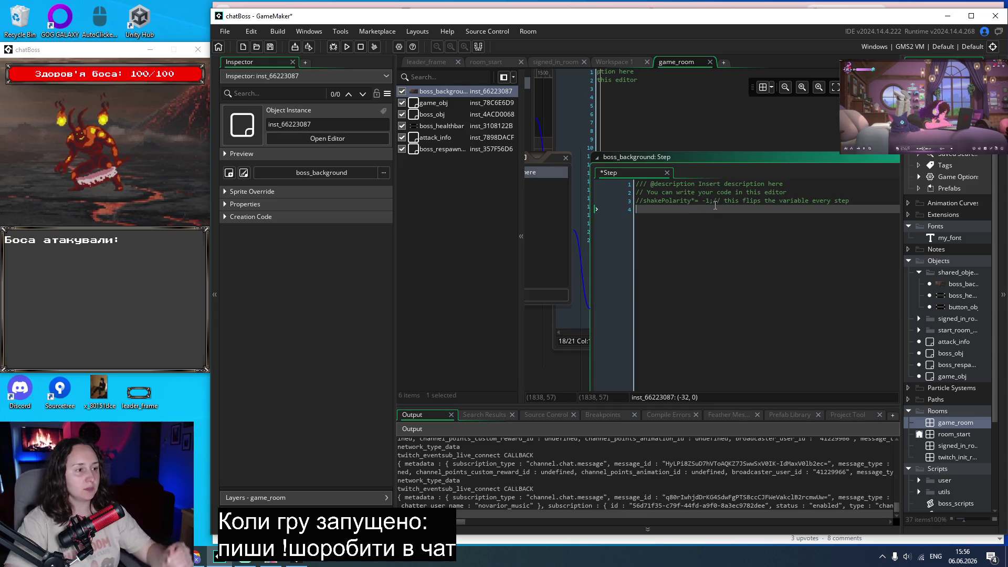
Write line 4 as boss_background.bbox_left += 1 using autocomplete.
{"action": "type", "text": "boss_"}
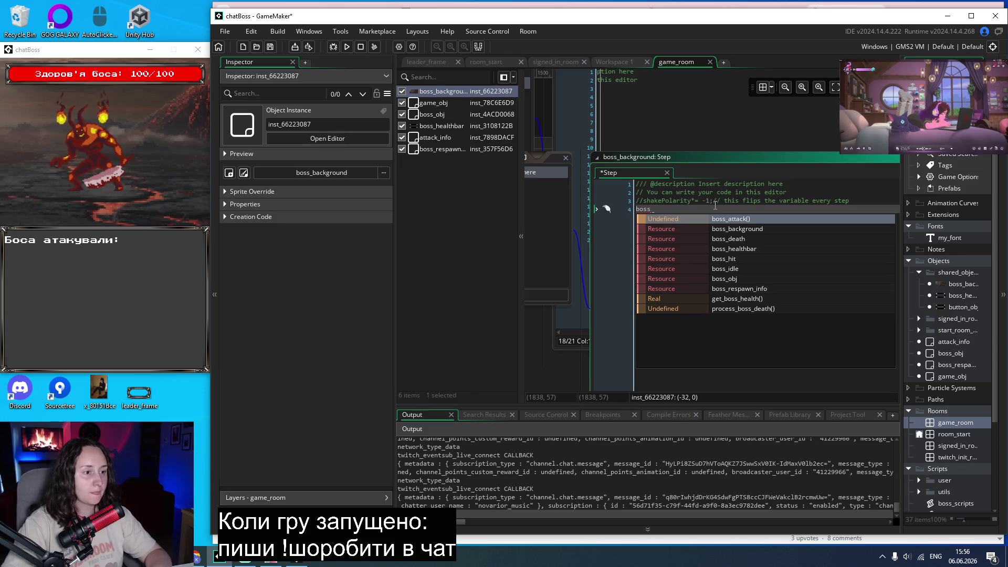
{"action": "key", "text": "Down"}
{"action": "key", "text": "Return"}
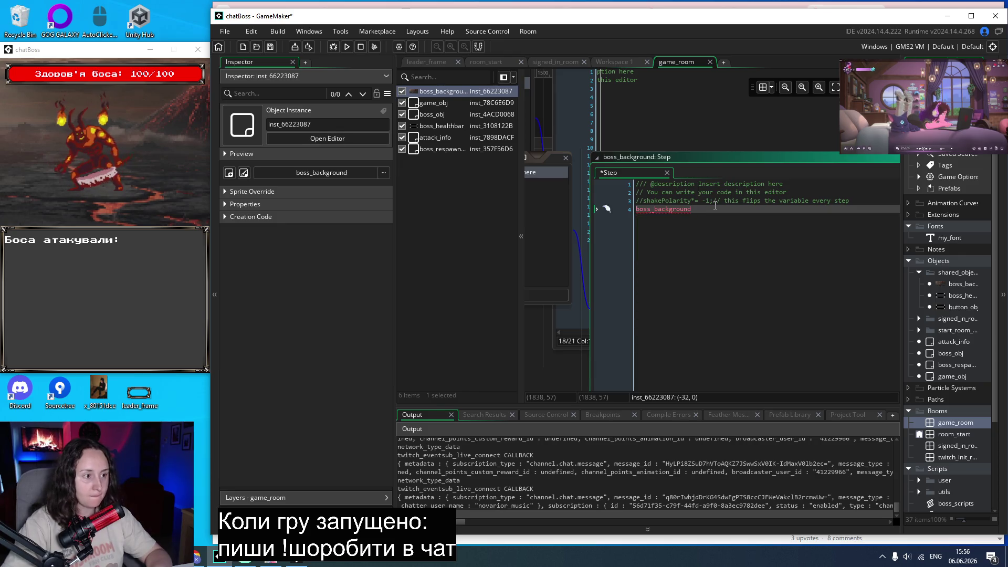
{"action": "type", "text": "."}
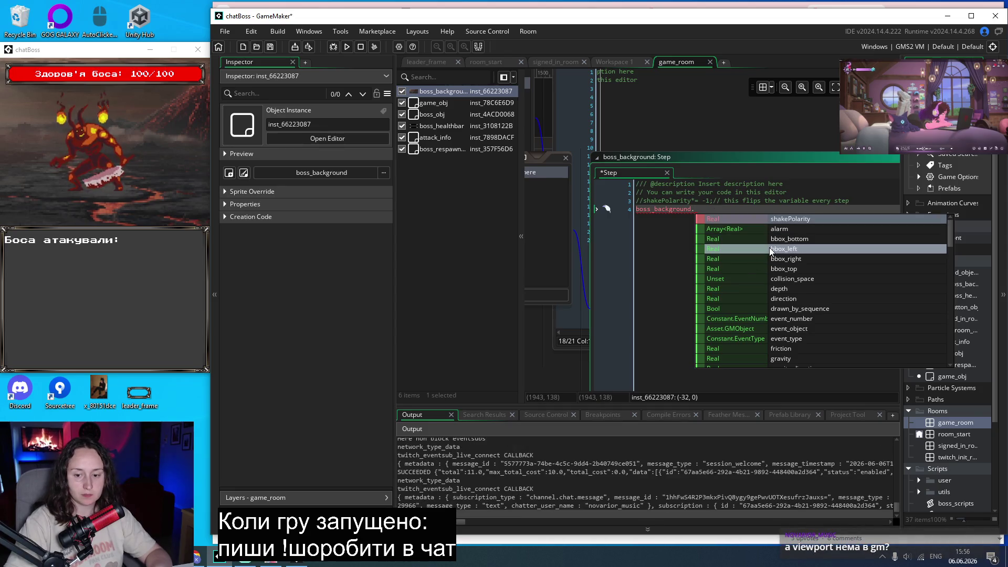
{"action": "left_click", "coordinate": [771, 250]}
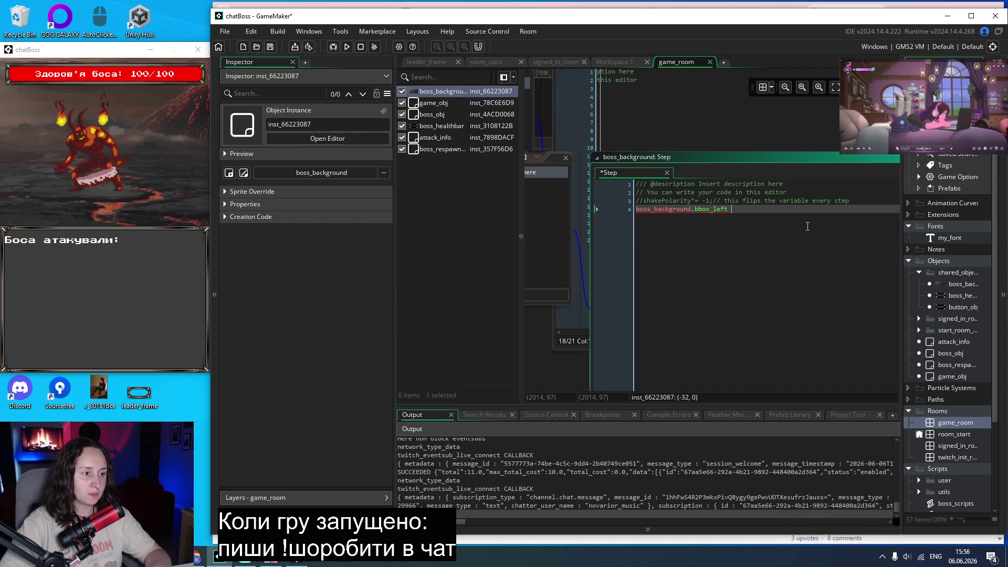
{"action": "type", "text": "=+ 1;"}
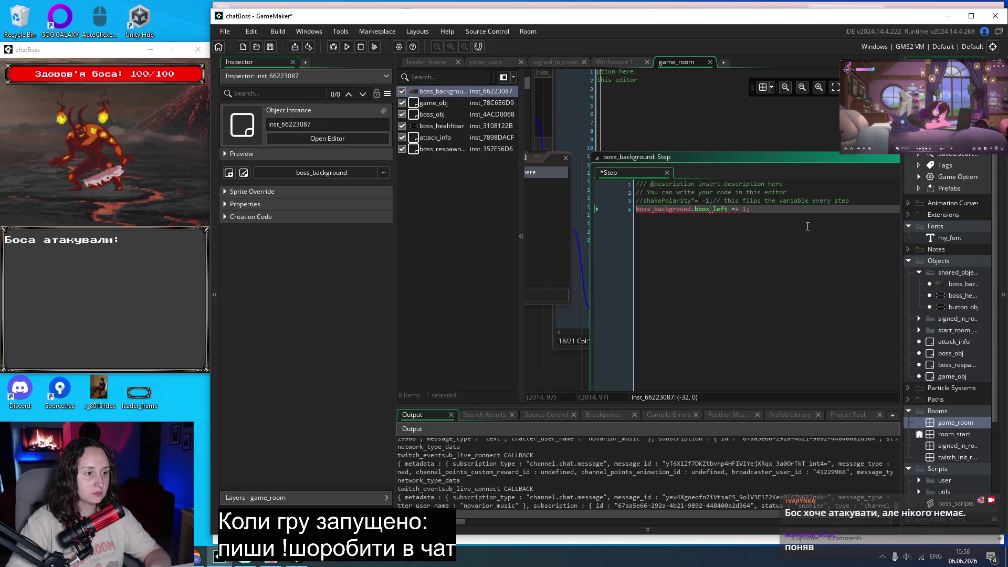
{"action": "key", "text": "Left"}
{"action": "key", "text": "Left"}
{"action": "key", "text": "BackSpace"}
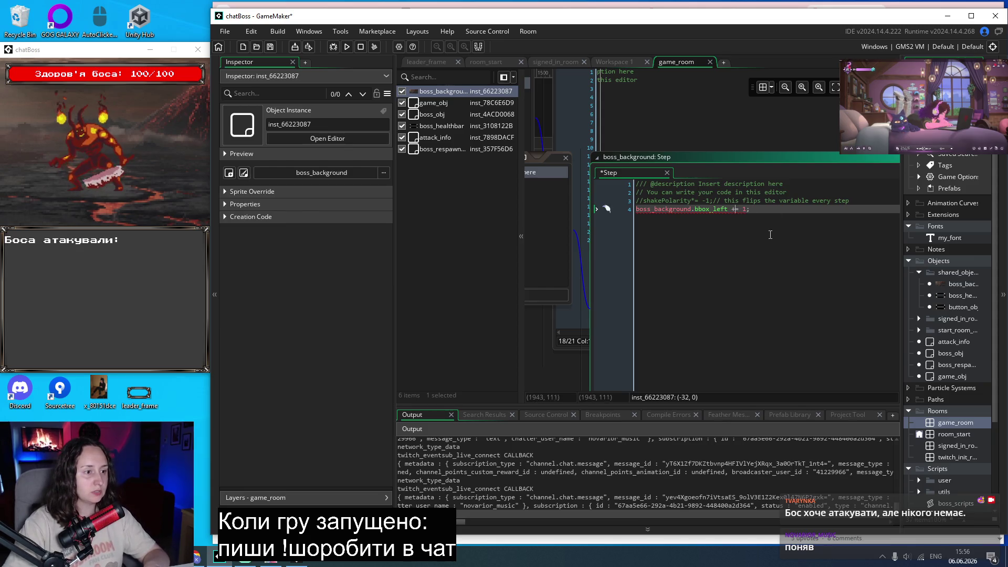
Replace the read-only bbox_left with shakePolarity from the autocomplete list.
{"action": "mouse_move", "coordinate": [666, 210]}
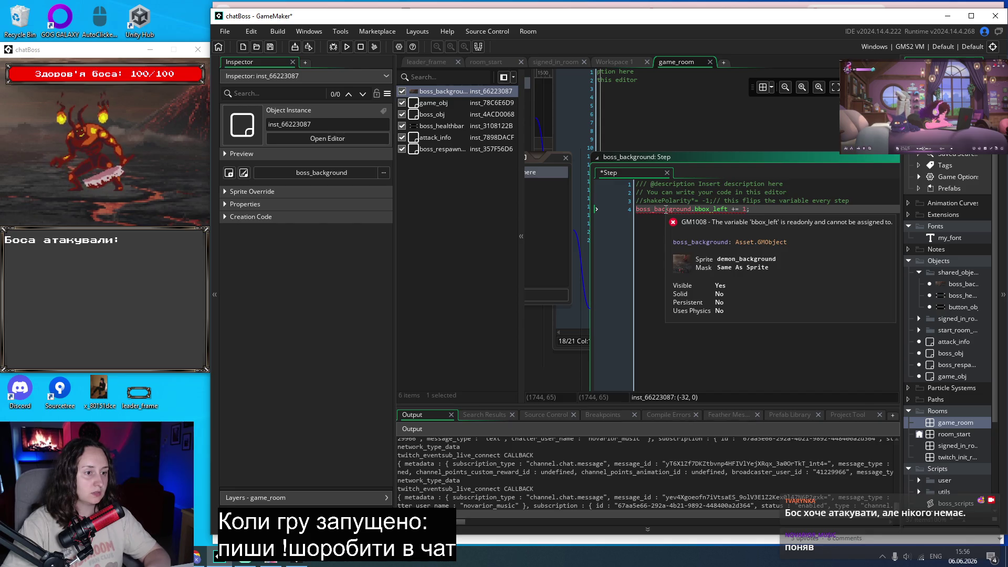
{"action": "double_click", "coordinate": [706, 209]}
{"action": "key", "text": "BackSpace"}
{"action": "key", "text": "BackSpace"}
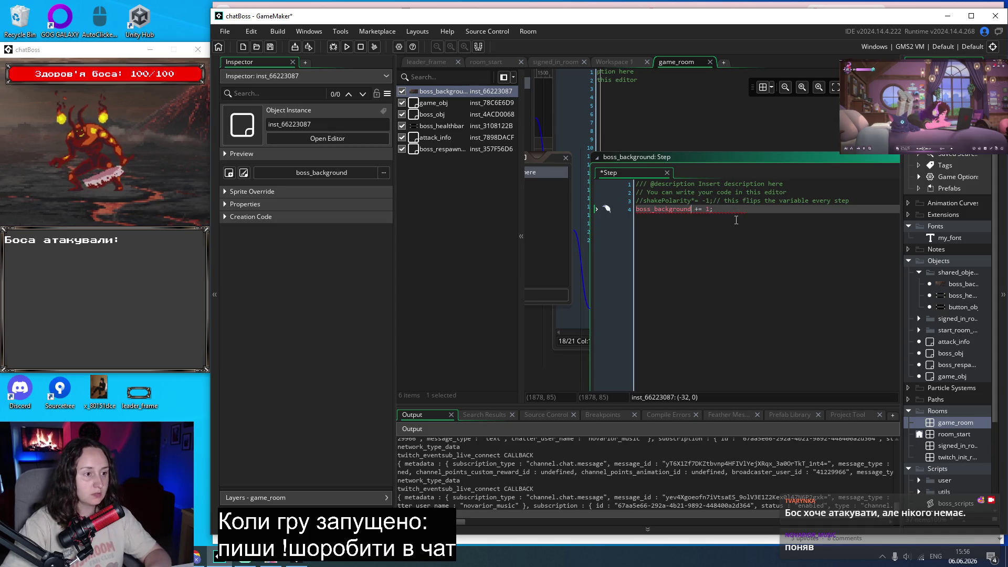
{"action": "type", "text": "."}
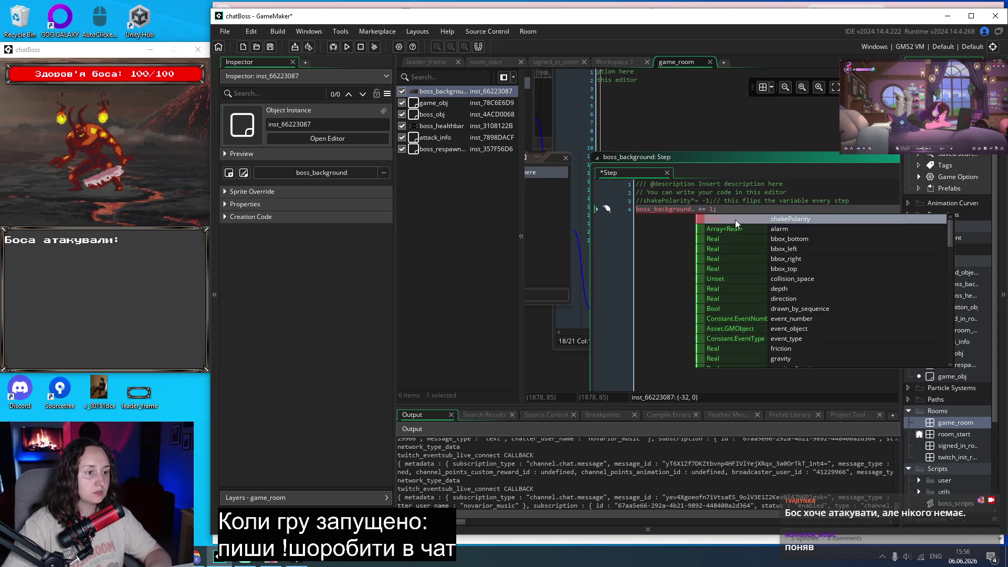
{"action": "scroll", "coordinate": [824, 241], "scroll_direction": "down", "scroll_amount": 5}
{"action": "scroll", "coordinate": [824, 241], "scroll_direction": "up", "scroll_amount": 5}
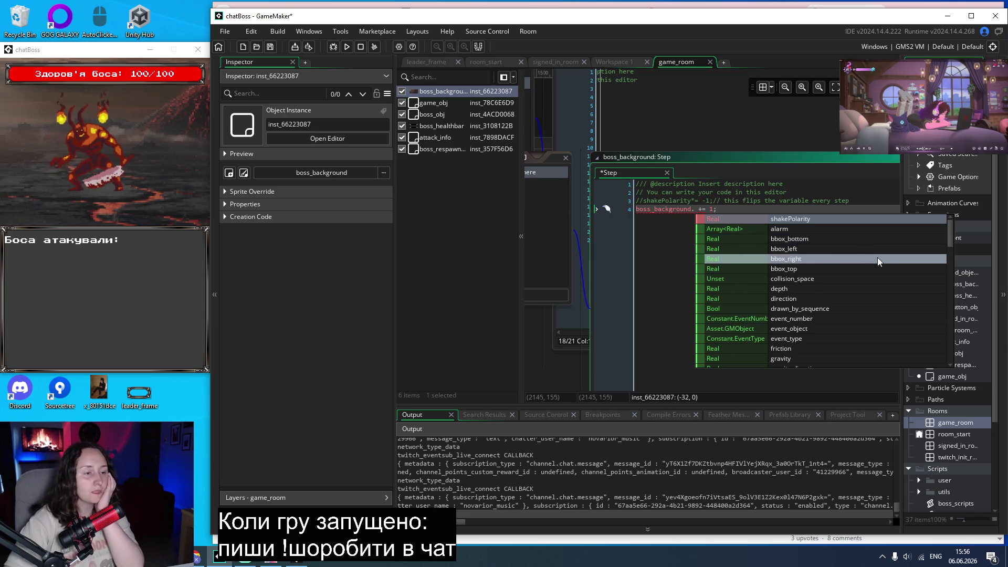
{"action": "left_click", "coordinate": [818, 217]}
Copy the shakePolarity name and paste it into a new Chrome tab's search box.
{"action": "mouse_move", "coordinate": [726, 211]}
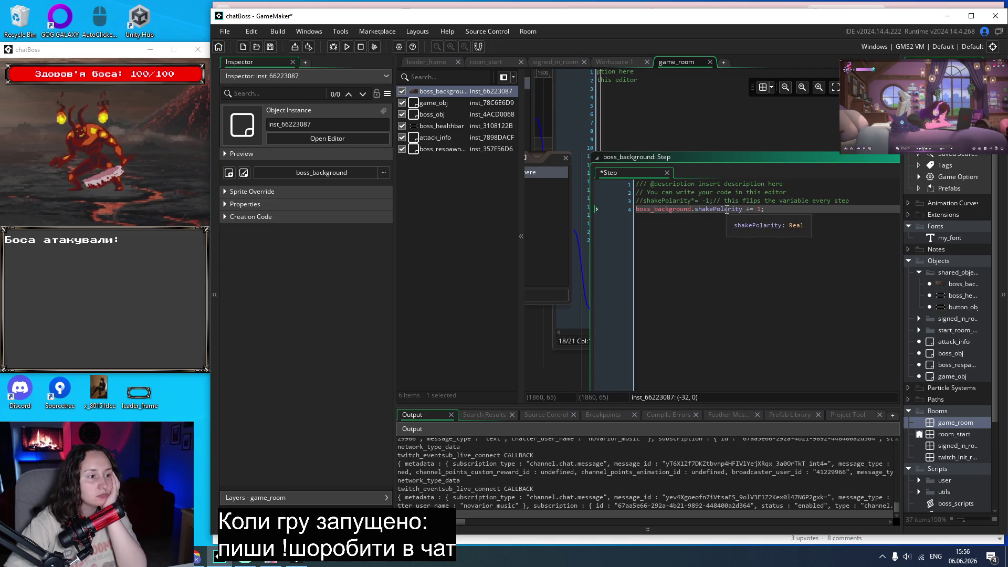
{"action": "double_click", "coordinate": [727, 209]}
{"action": "key", "text": "ctrl+c"}
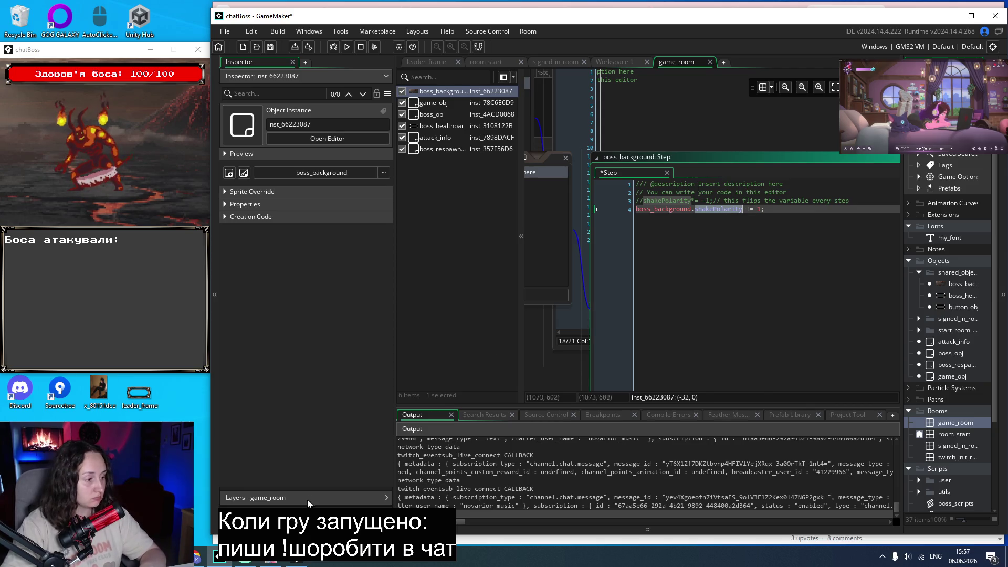
{"action": "left_click", "coordinate": [200, 564]}
{"action": "left_click", "coordinate": [897, 11]}
{"action": "key", "text": "ctrl+v"}
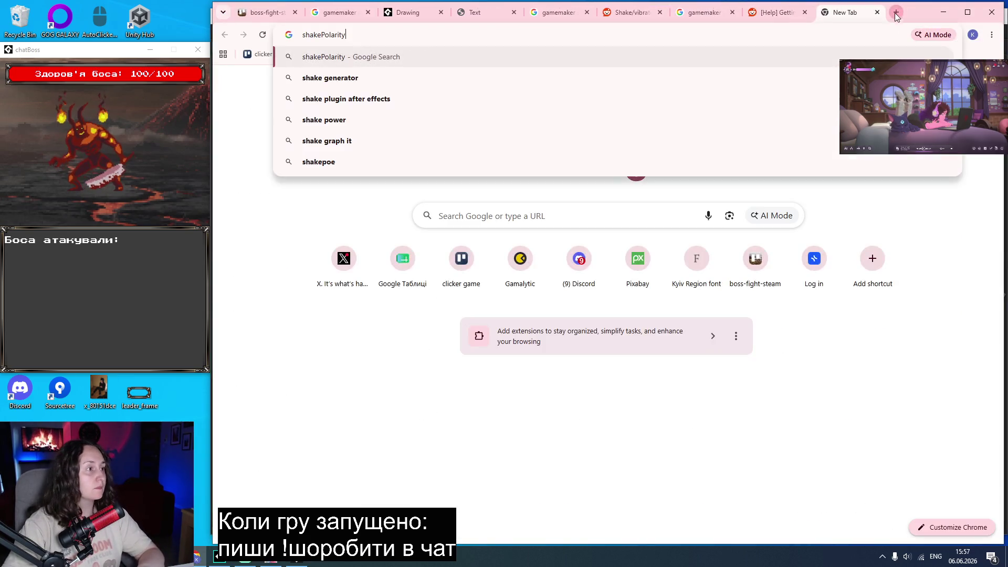
Search Google for 'shakePolarity gamemaker' and skim the shake-effect results.
{"action": "type", "text": " gamemaker"}
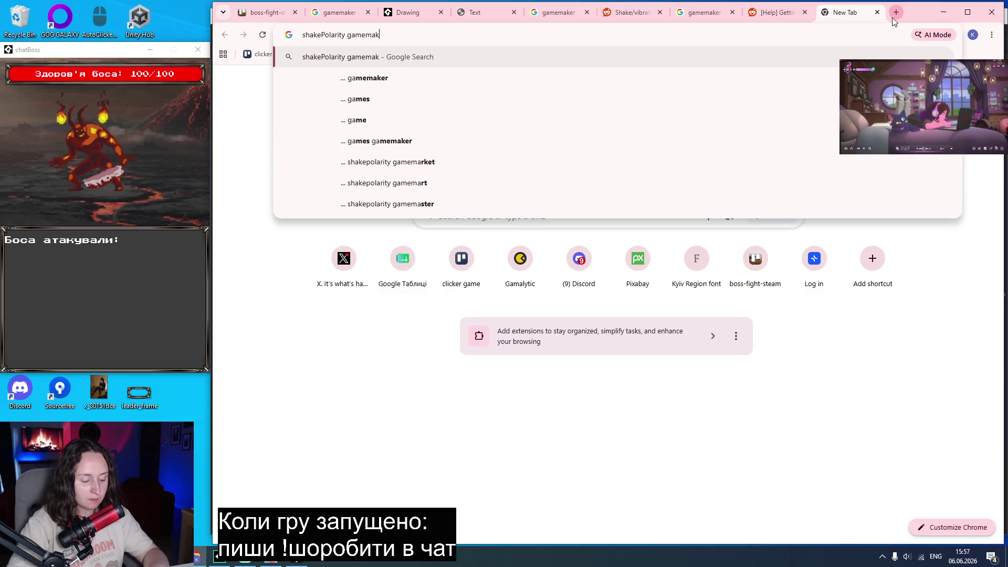
{"action": "key", "text": "Return"}
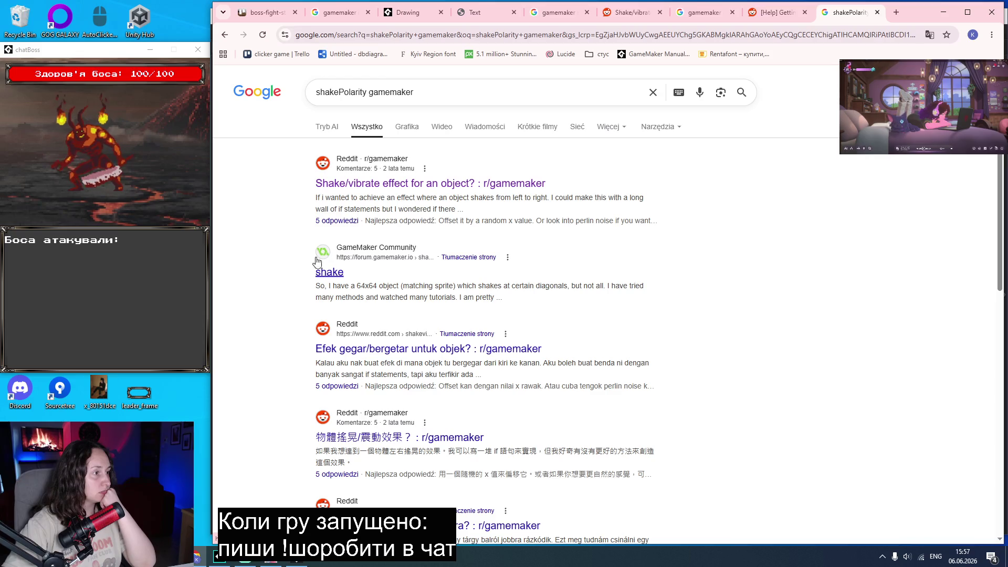
{"action": "scroll", "coordinate": [313, 262], "scroll_direction": "down", "scroll_amount": 3}
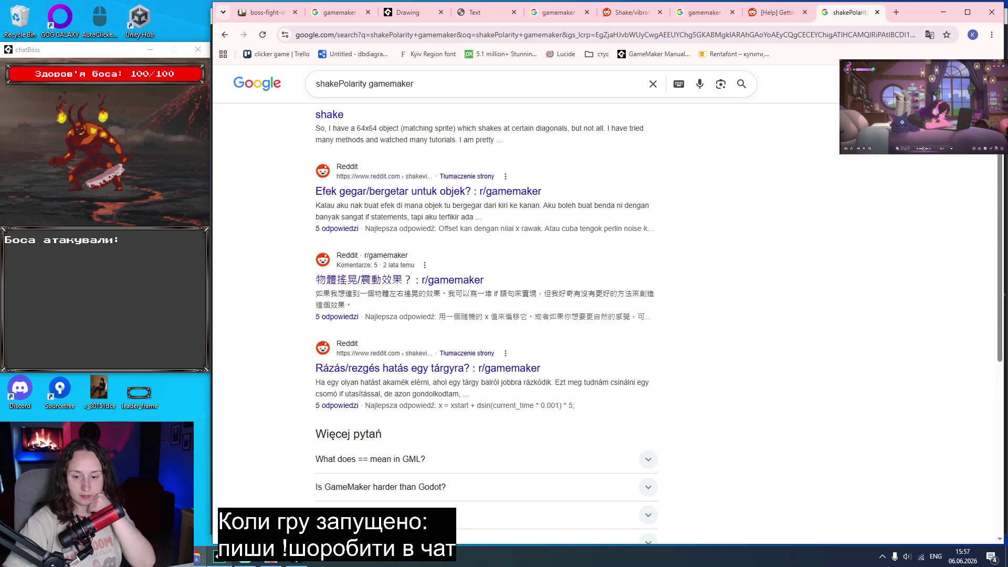
{"action": "left_click", "coordinate": [247, 562]}
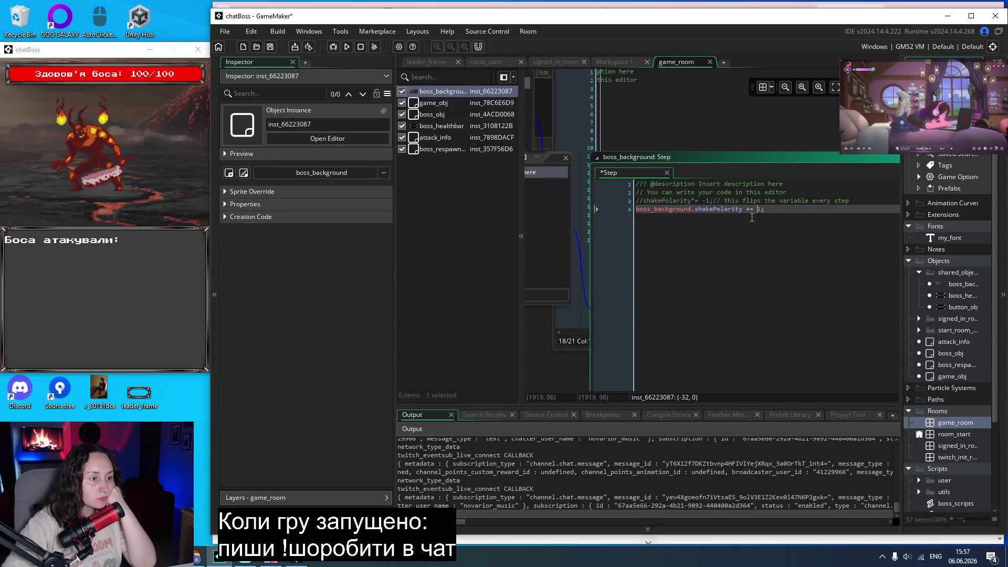
Delete shakePolarity from line 4, browse the member suggestions, and dismiss them without choosing.
{"action": "mouse_move", "coordinate": [718, 212]}
{"action": "key", "text": "BackSpace"}
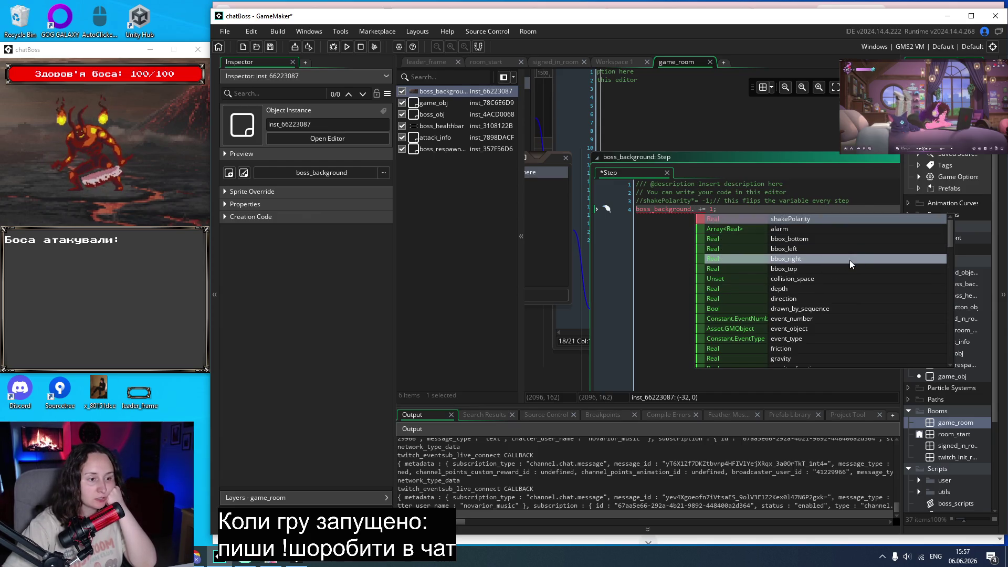
{"action": "scroll", "coordinate": [850, 260], "scroll_direction": "down", "scroll_amount": 3}
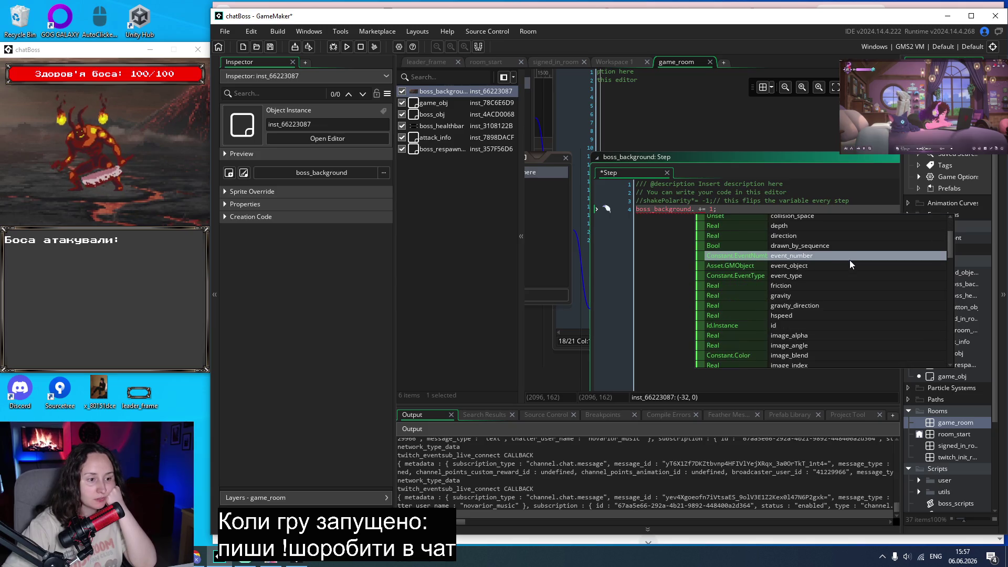
{"action": "scroll", "coordinate": [850, 260], "scroll_direction": "down", "scroll_amount": 3}
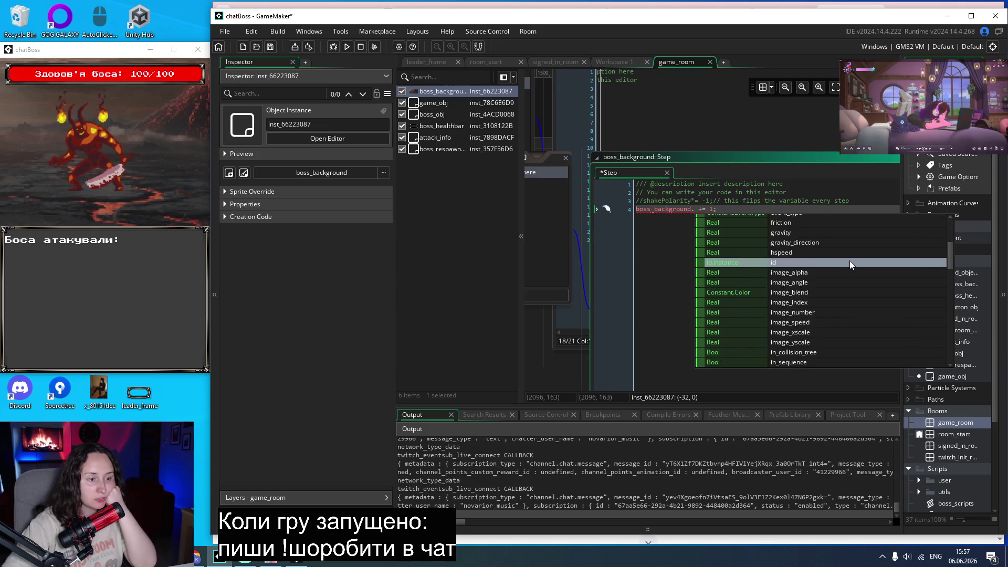
{"action": "scroll", "coordinate": [840, 316], "scroll_direction": "down", "scroll_amount": 3}
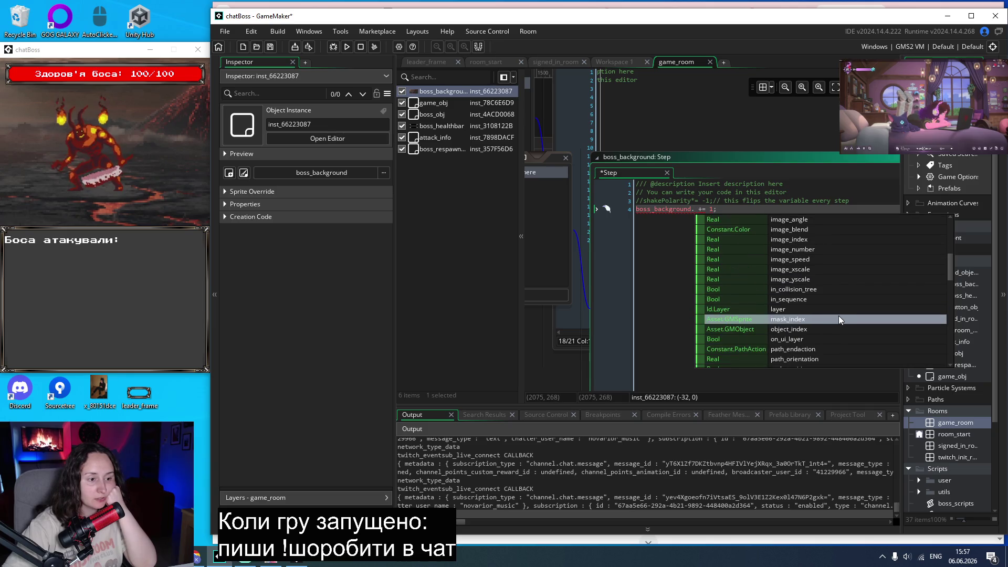
{"action": "scroll", "coordinate": [839, 316], "scroll_direction": "down", "scroll_amount": 8}
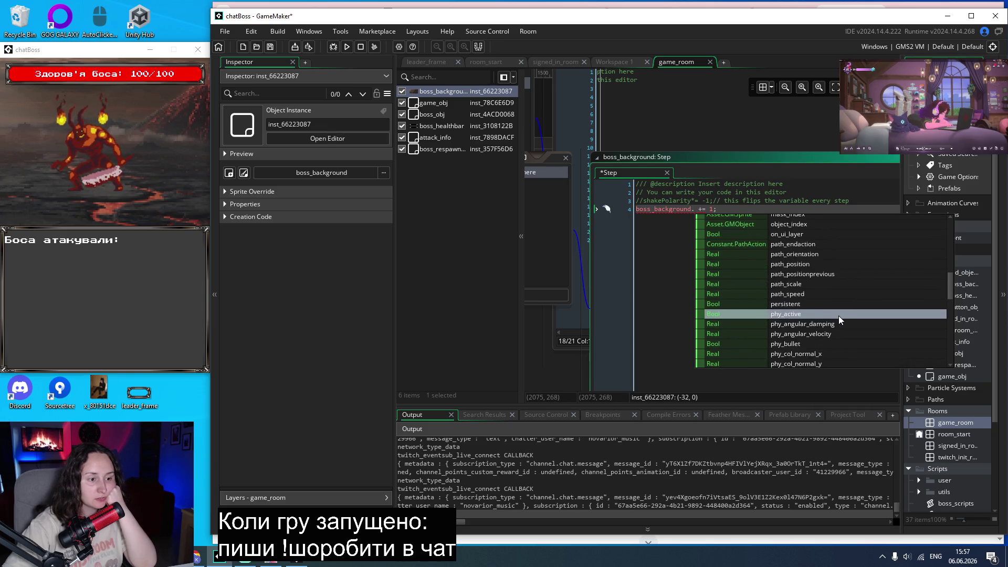
{"action": "scroll", "coordinate": [839, 316], "scroll_direction": "down", "scroll_amount": 12}
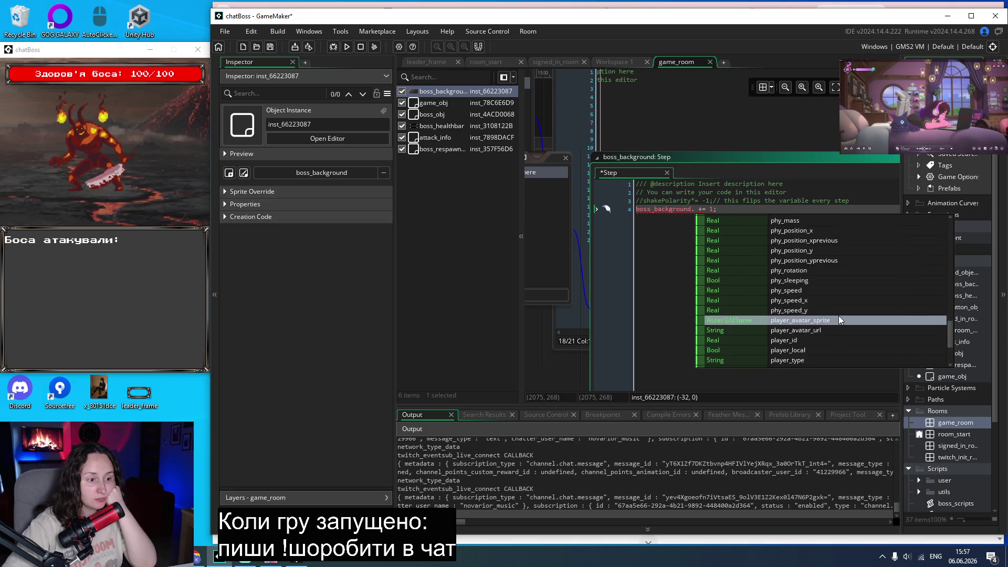
{"action": "scroll", "coordinate": [839, 316], "scroll_direction": "down", "scroll_amount": 2}
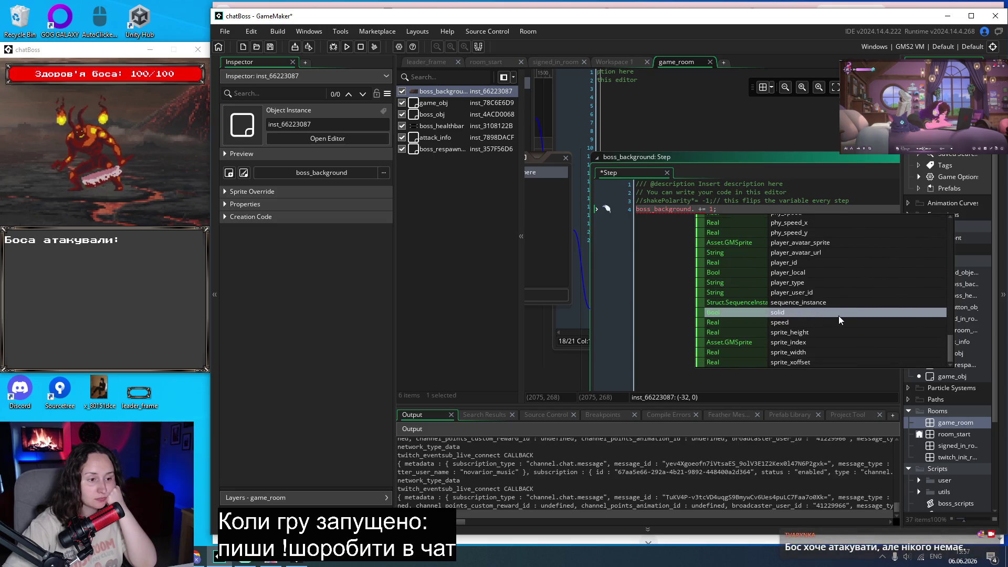
{"action": "scroll", "coordinate": [840, 316], "scroll_direction": "up", "scroll_amount": 20}
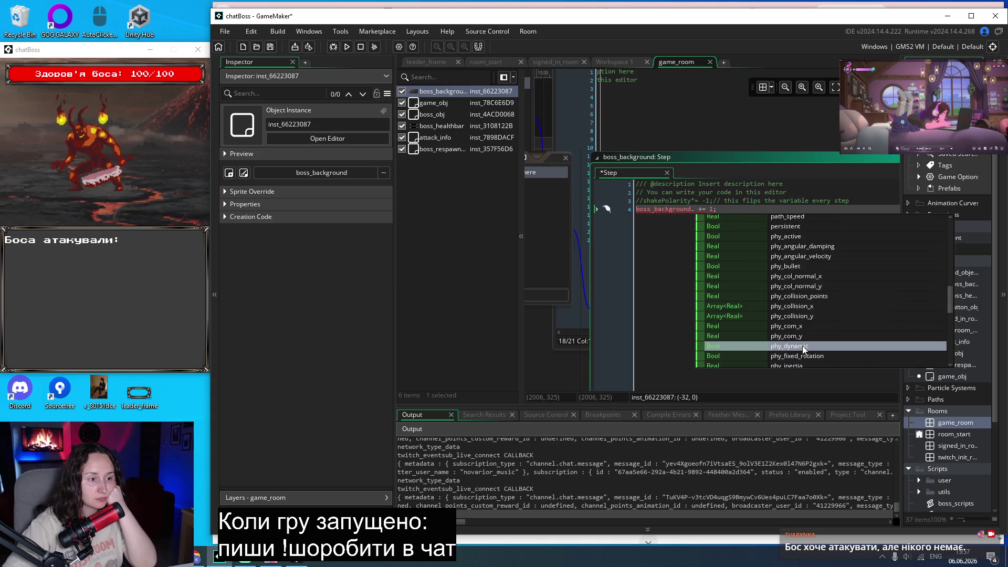
{"action": "left_click", "coordinate": [678, 282]}
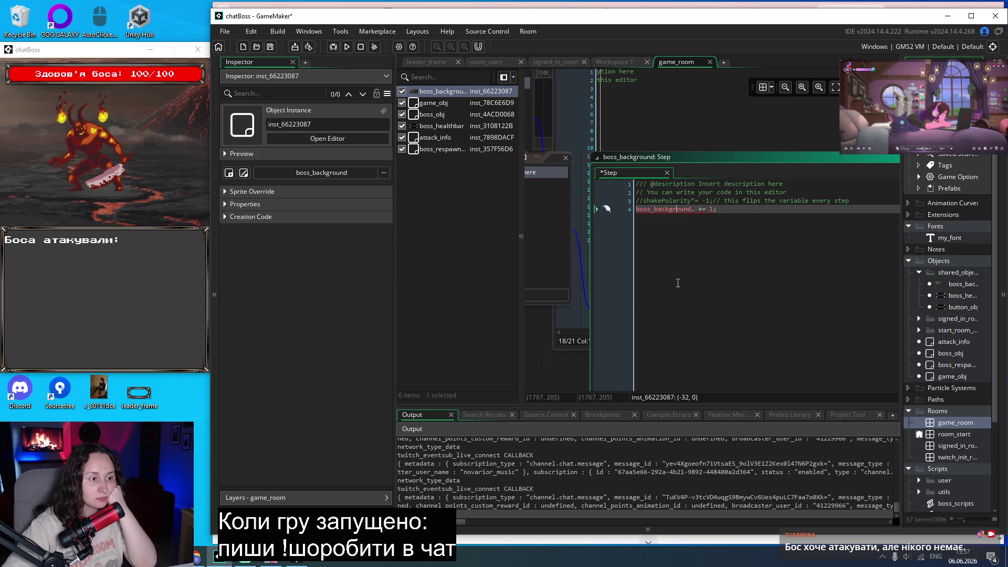
{"action": "left_click", "coordinate": [200, 557]}
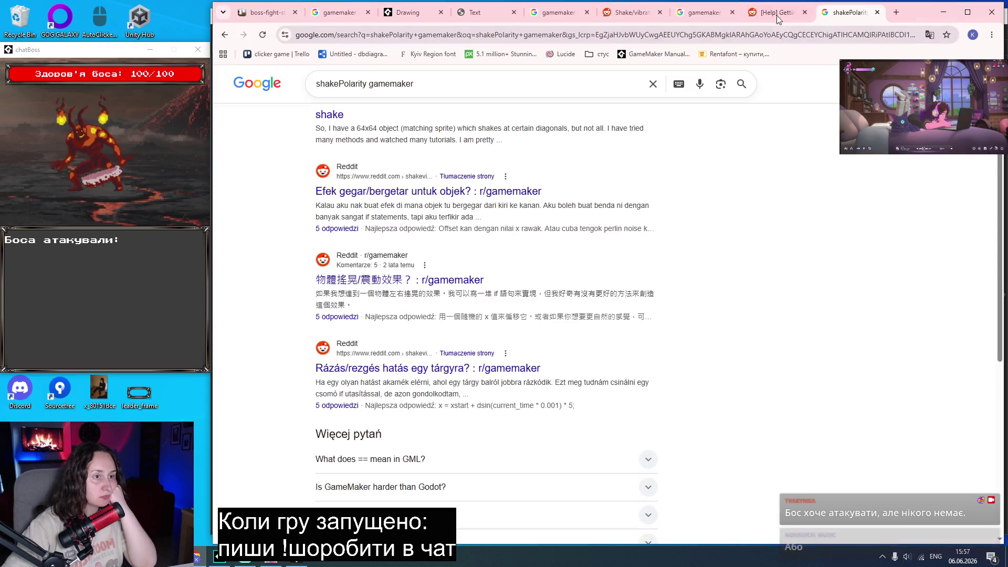
Read the Reddit '[Help] Getting the x coordinate' thread, then place the caret after boss_background.
{"action": "left_click", "coordinate": [772, 15]}
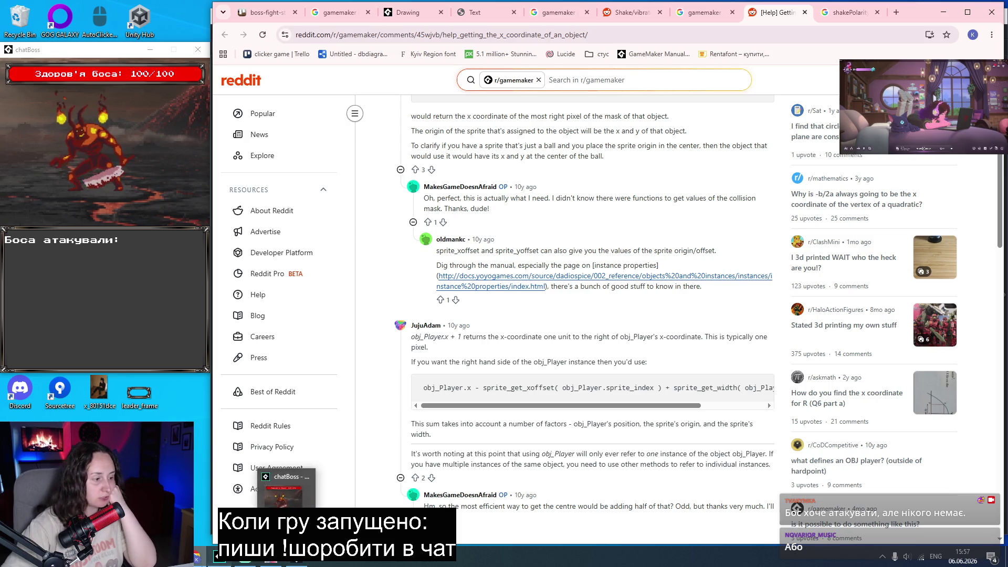
{"action": "left_click", "coordinate": [293, 562]}
{"action": "key", "text": "Right"}
{"action": "key", "text": "Right"}
{"action": "key", "text": "Right"}
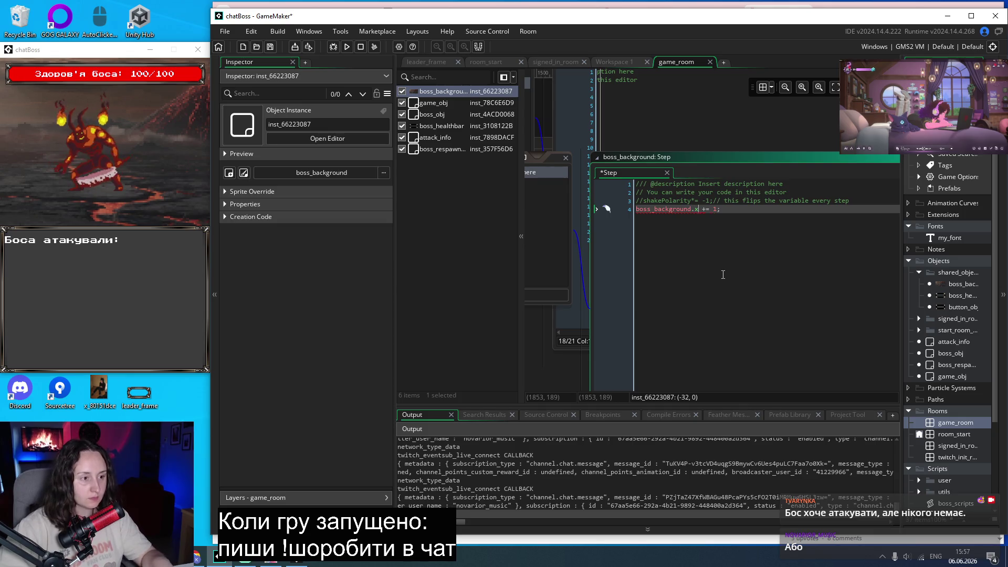
Change line 4 to boss_background.x += 1; and test-run the boss battle.
{"action": "key", "text": "Right"}
{"action": "type", "text": "x"}
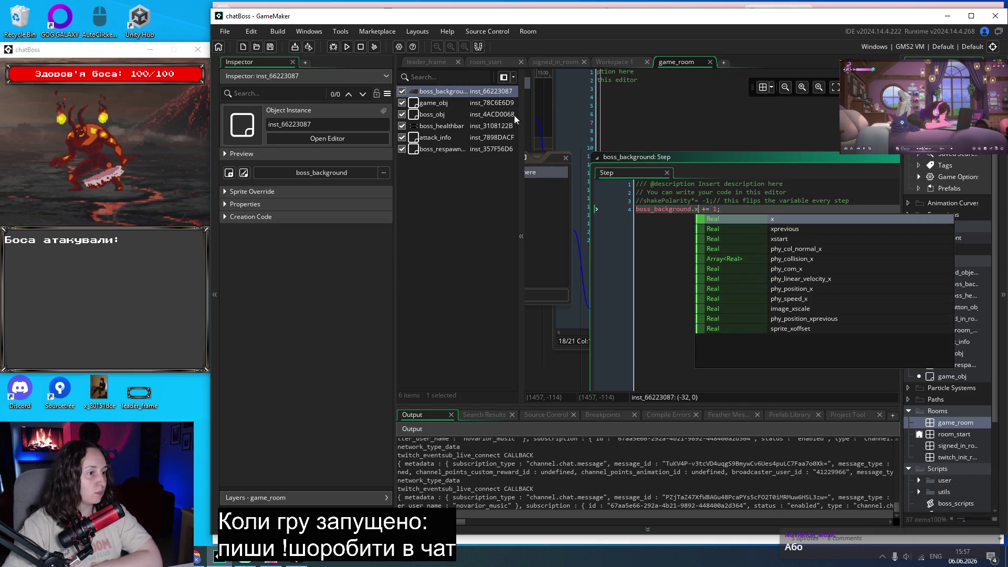
{"action": "left_click", "coordinate": [344, 48]}
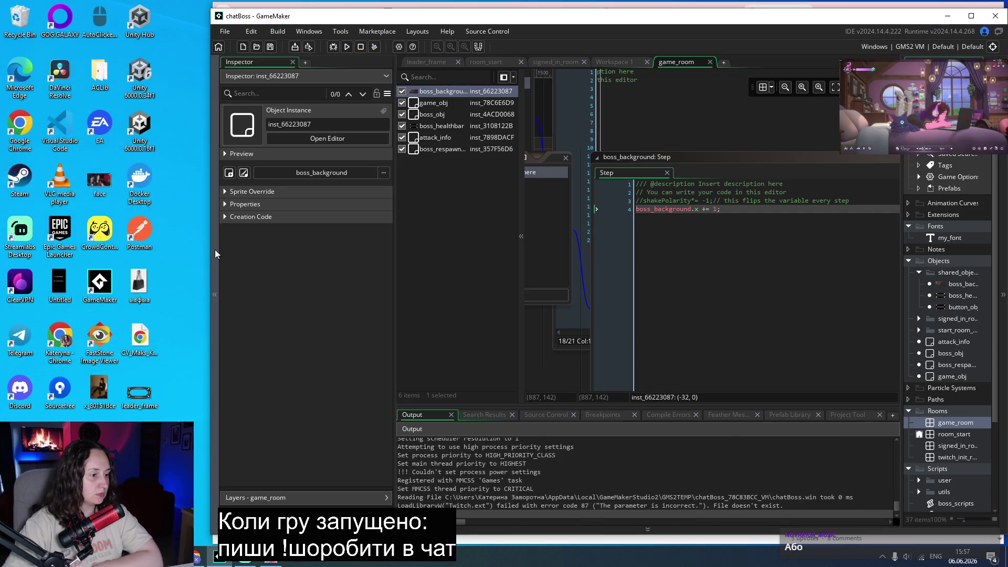
{"action": "left_click", "coordinate": [504, 315]}
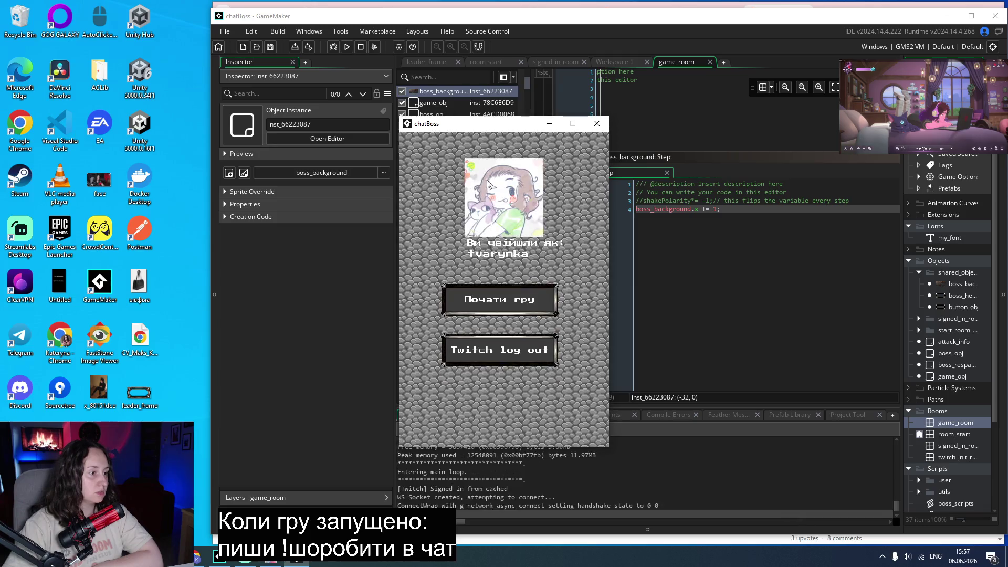
{"action": "left_click", "coordinate": [501, 300]}
{"action": "left_click_drag", "start_coordinate": [497, 129], "coordinate": [125, 84]}
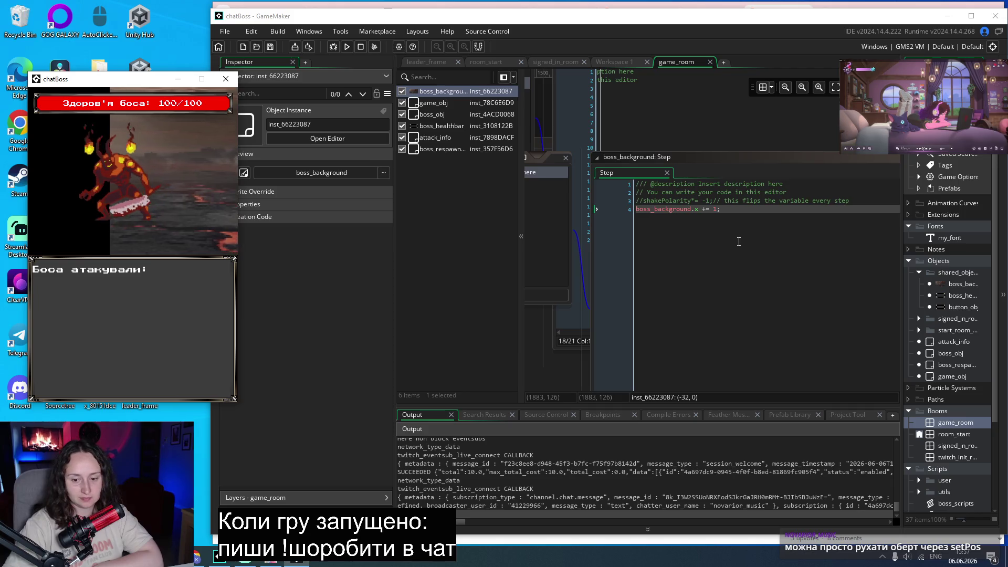
{"action": "left_click", "coordinate": [232, 82]}
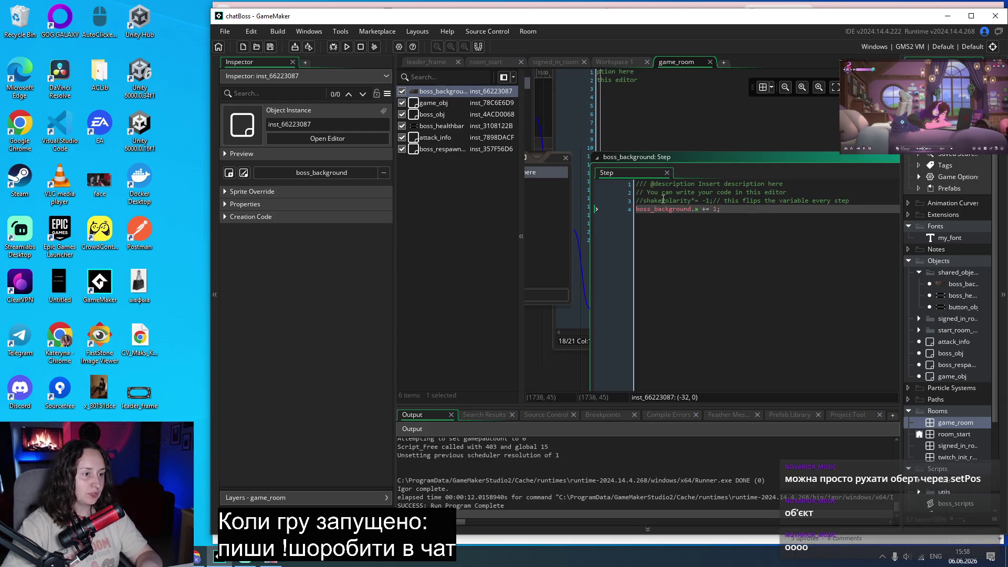
Uncomment the shakePolarity*= -1; line and bring up the Reddit shake/vibrate thread.
{"action": "left_click", "coordinate": [640, 201]}
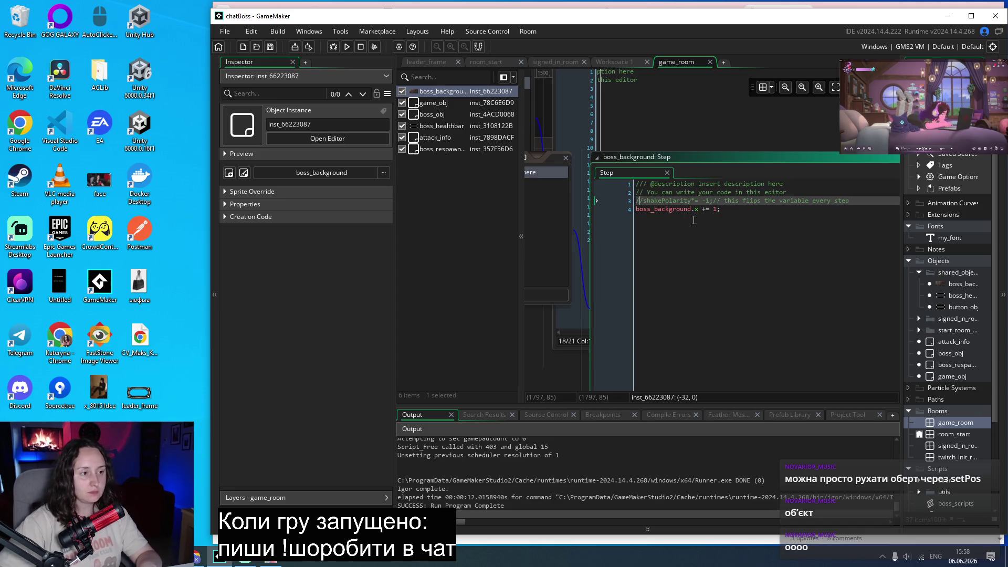
{"action": "key", "text": "BackSpace"}
{"action": "key", "text": "BackSpace"}
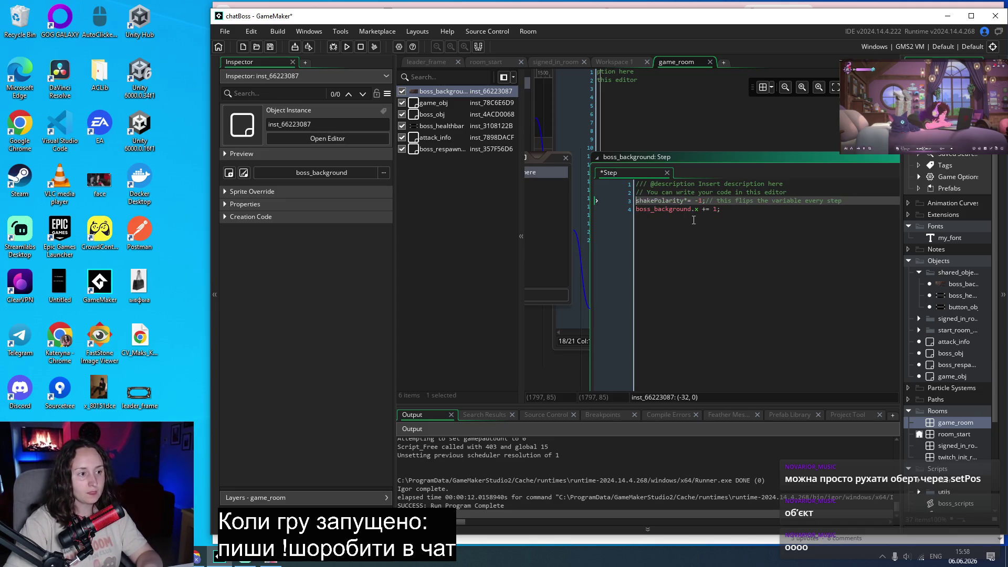
{"action": "left_click", "coordinate": [752, 221]}
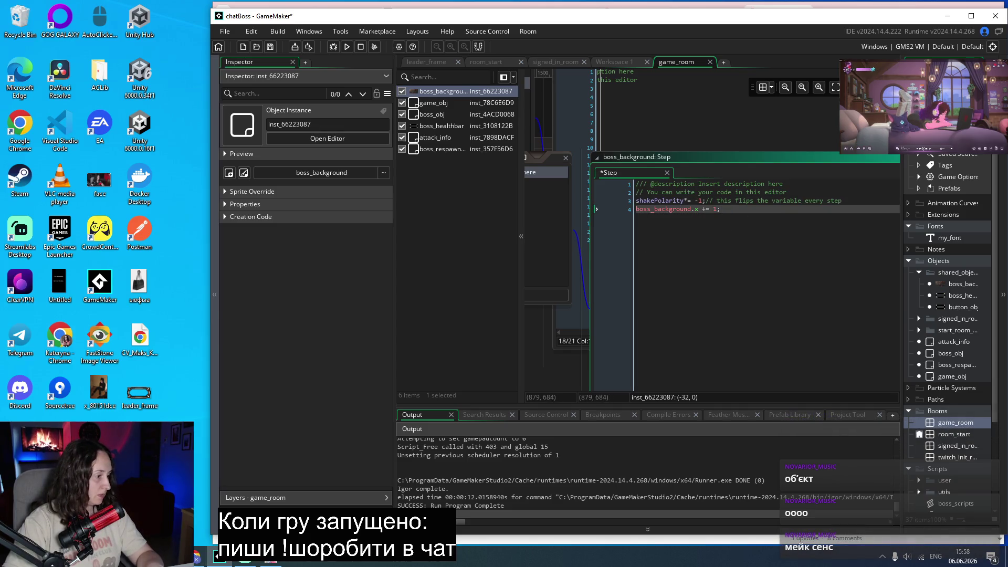
{"action": "left_click", "coordinate": [200, 556]}
{"action": "left_click", "coordinate": [624, 10]}
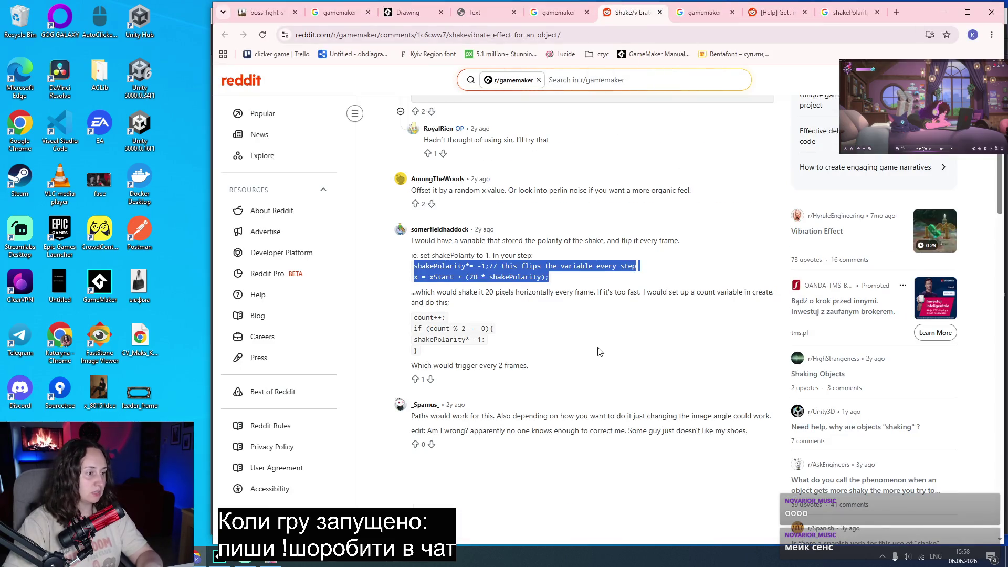
Copy 'xStart + (20 * shakePolarity)' from the Reddit shake answer.
{"action": "left_click", "coordinate": [548, 268]}
{"action": "mouse_move", "coordinate": [545, 278]}
{"action": "left_mouse_down"}
{"action": "mouse_move", "coordinate": [474, 267]}
{"action": "mouse_move", "coordinate": [465, 280]}
{"action": "left_mouse_up"}
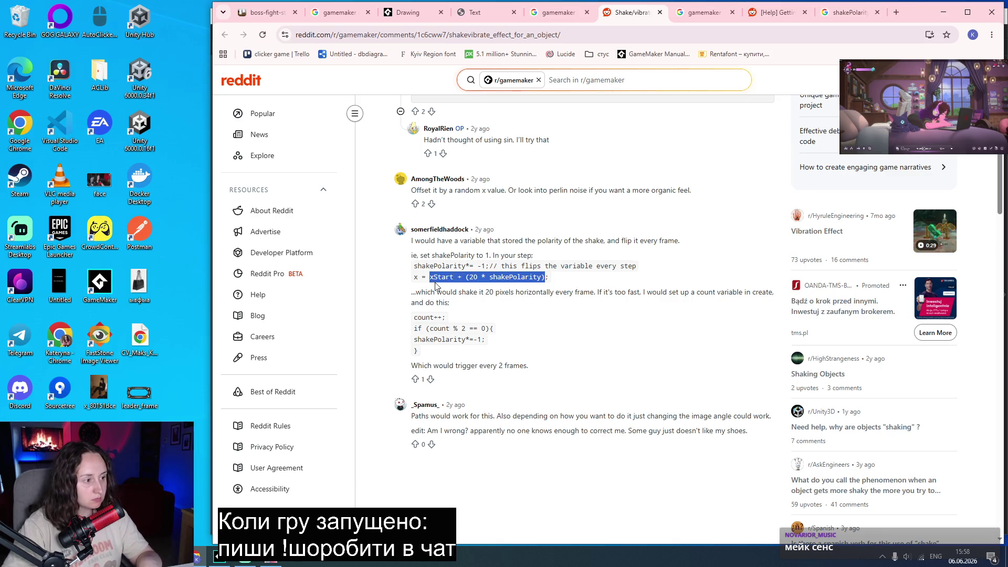
{"action": "key", "text": "alt+Tab"}
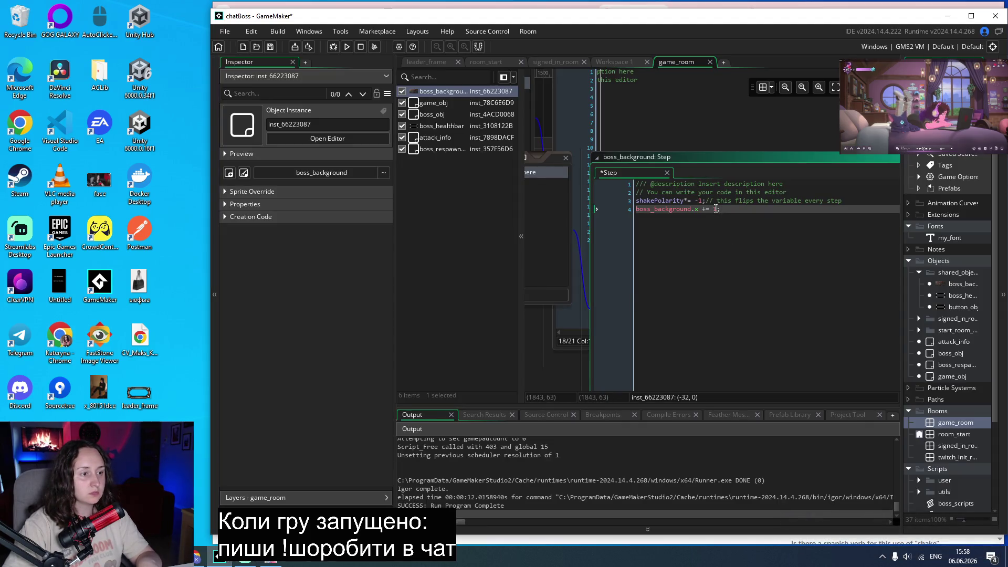
Paste xStart + (20 * shakePolarity) over the 1 on line 4.
{"action": "type", "text": "xStart + (20 * shakePolarity)"}
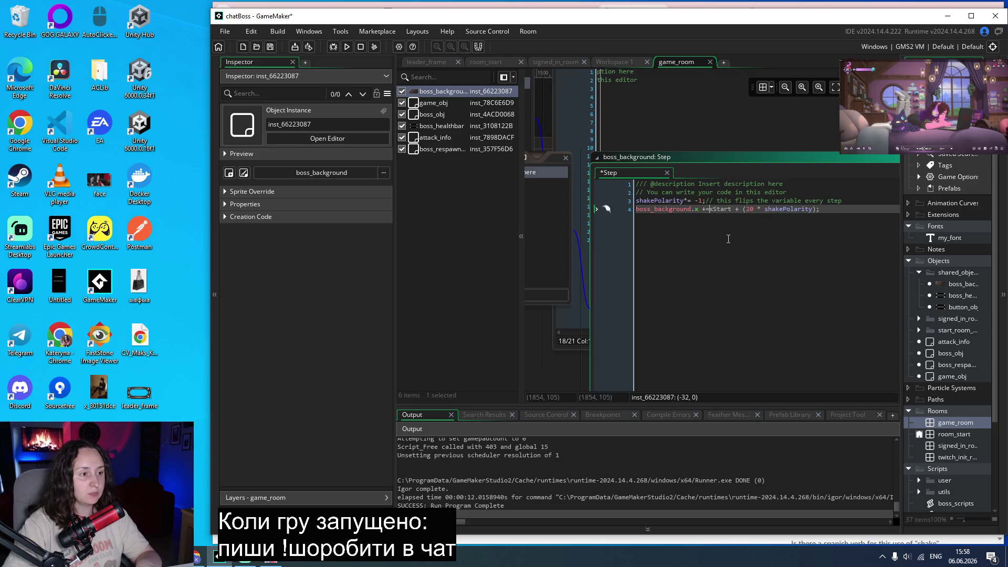
{"action": "left_click", "coordinate": [549, 289]}
{"action": "left_click", "coordinate": [707, 367]}
Add an xStart variable definition, delete it again, and rerun the game.
{"action": "left_click", "coordinate": [846, 283]}
{"action": "type", "text": "xSra"}
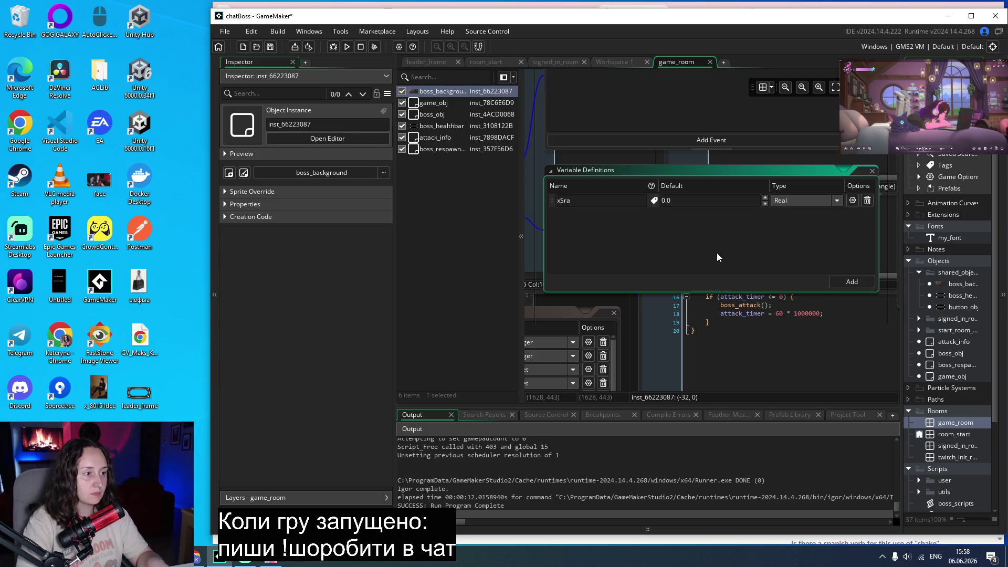
{"action": "key", "text": "BackSpace"}
{"action": "key", "text": "BackSpace"}
{"action": "type", "text": "tart"}
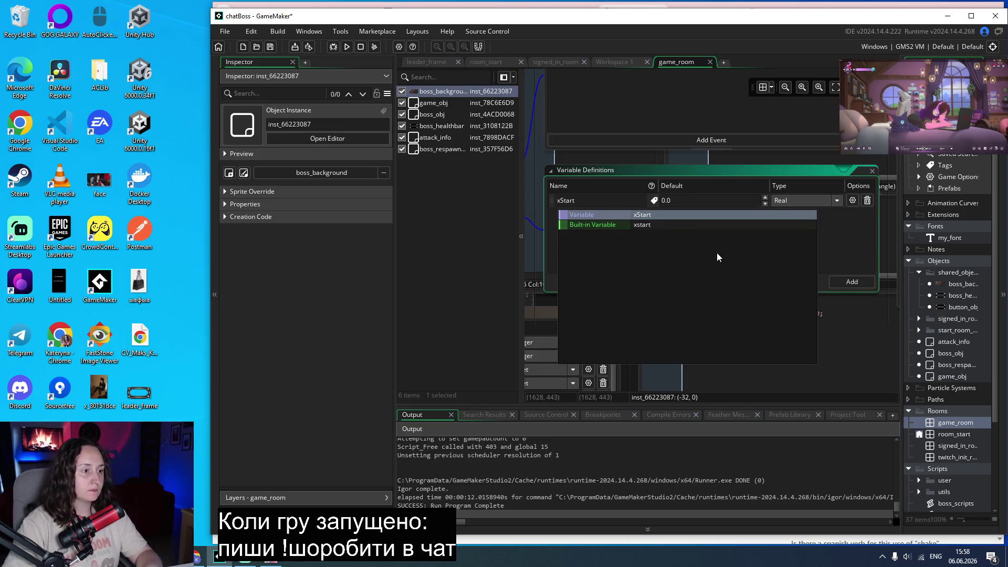
{"action": "key", "text": "Return"}
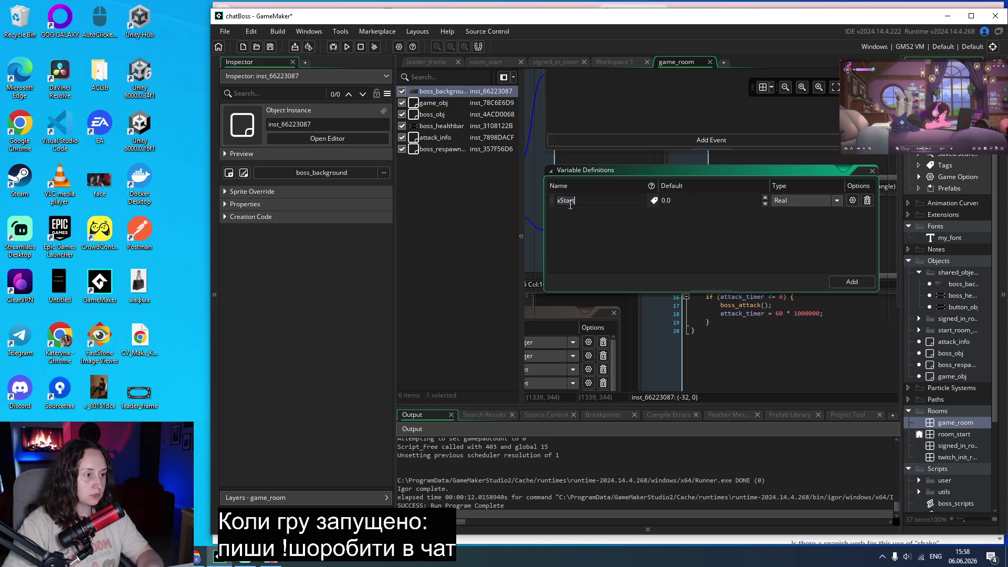
{"action": "left_click", "coordinate": [868, 200]}
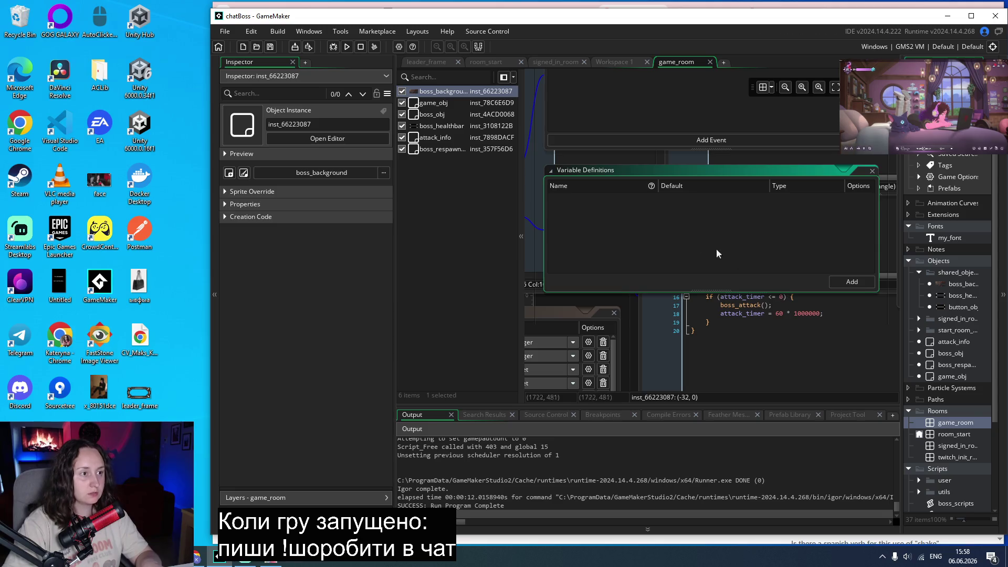
{"action": "key", "text": "Escape"}
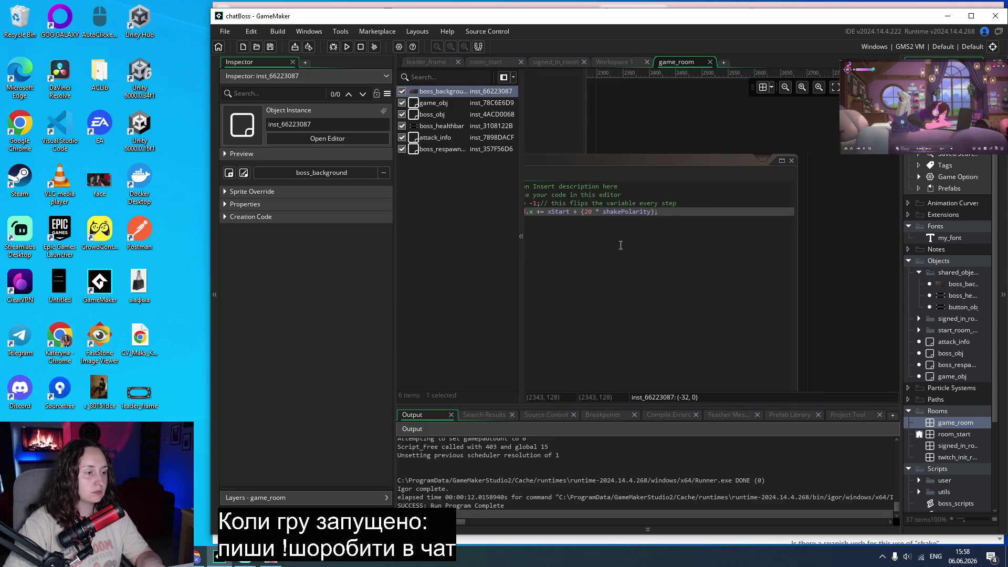
{"action": "left_click", "coordinate": [346, 47]}
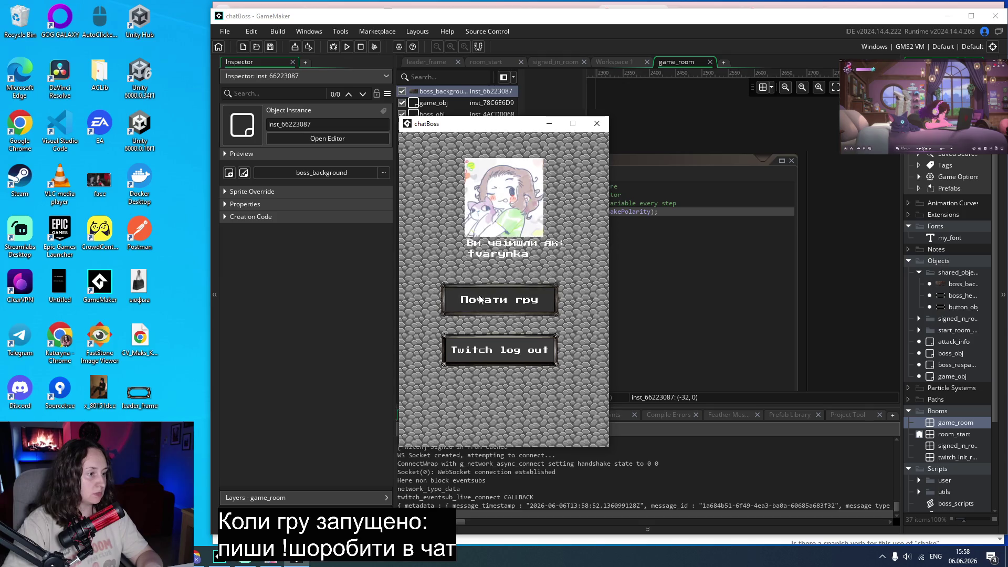
Abort the game after its code error and add an xStart variable definition.
{"action": "left_click", "coordinate": [481, 297]}
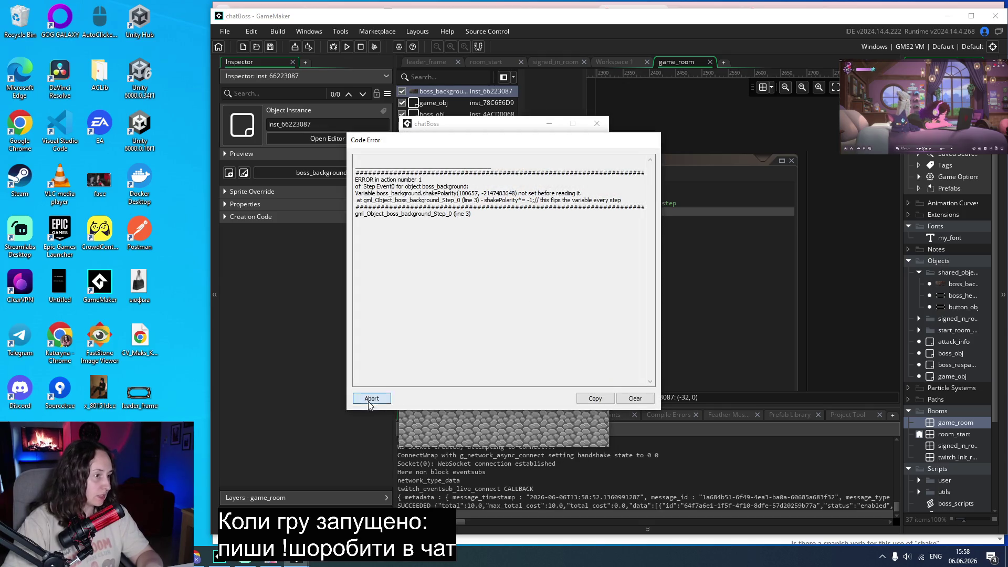
{"action": "left_click", "coordinate": [373, 400]}
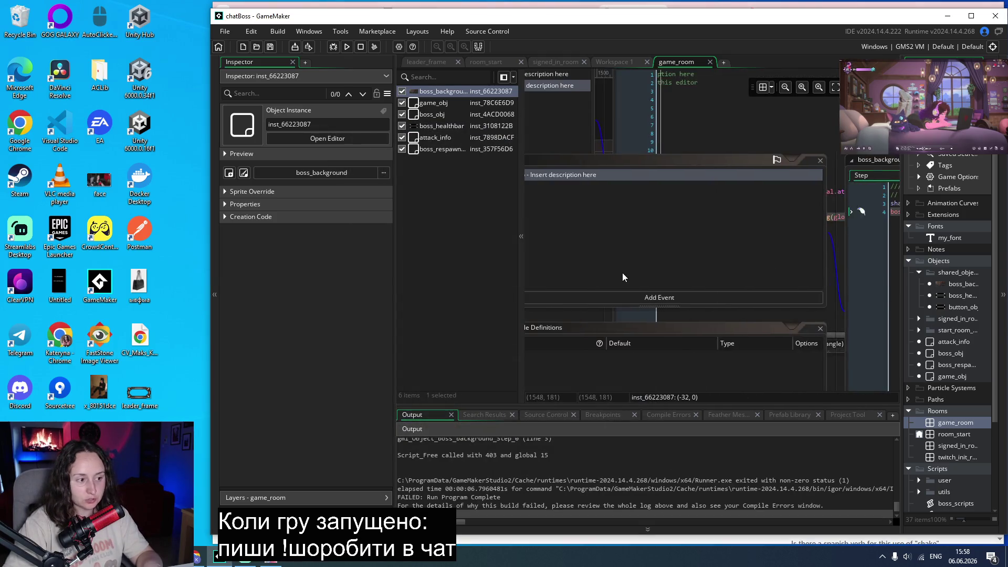
{"action": "left_click", "coordinate": [800, 282]}
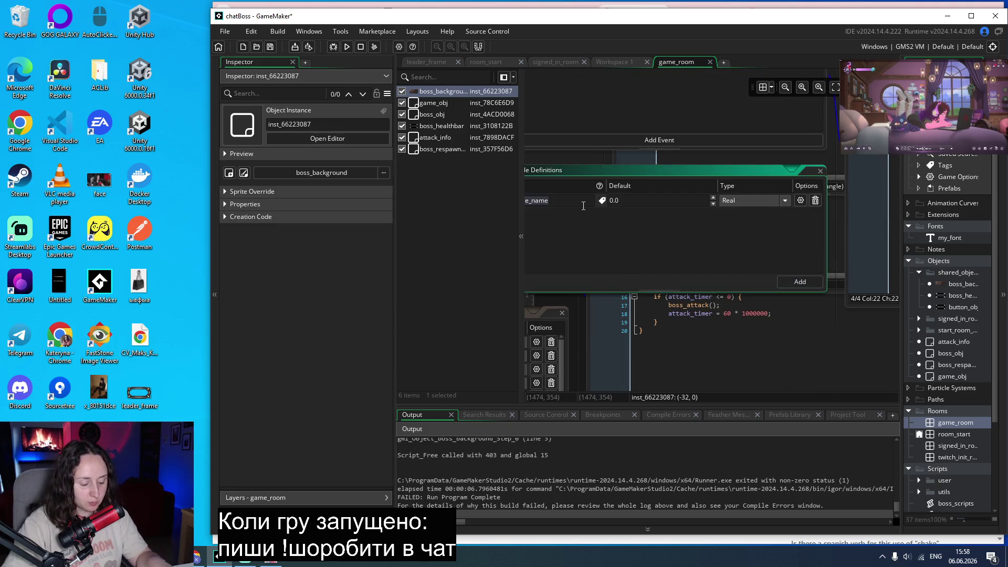
{"action": "type", "text": "xSt"}
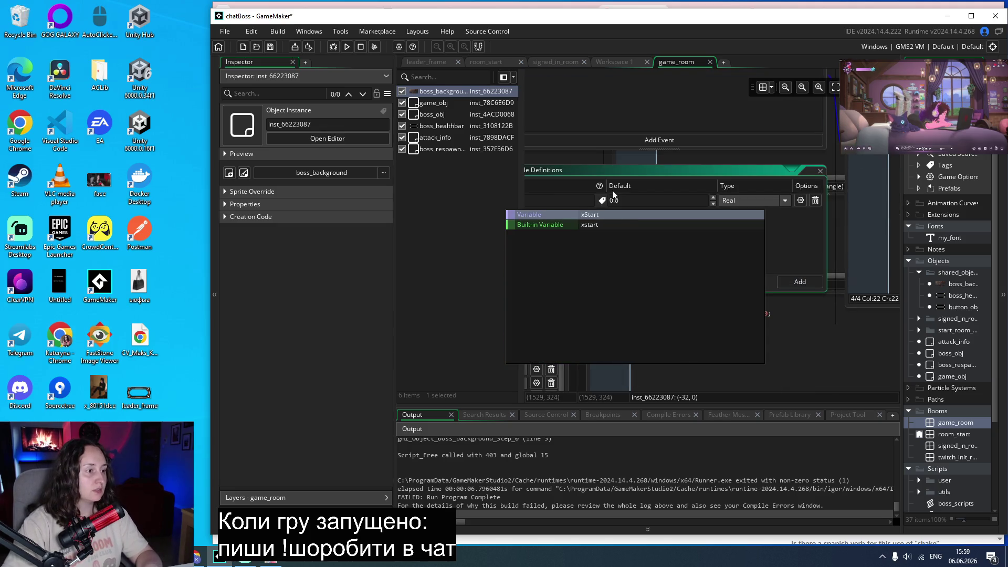
{"action": "left_click", "coordinate": [592, 226]}
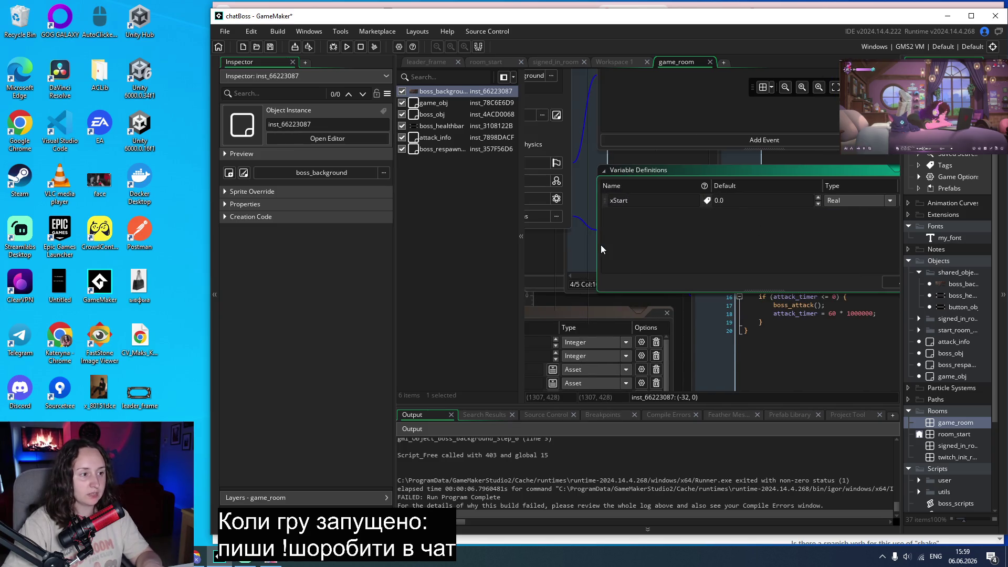
{"action": "scroll", "coordinate": [609, 243], "scroll_direction": "down", "scroll_amount": 2}
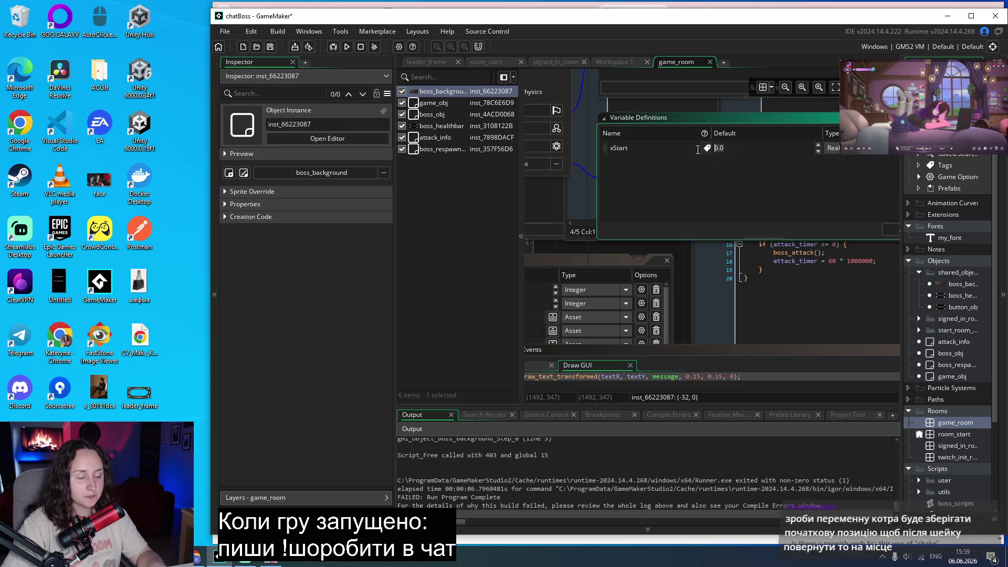
Set xStart's type to Integer and add a Create event to boss_background.
{"action": "left_click", "coordinate": [834, 148]}
{"action": "left_click", "coordinate": [842, 173]}
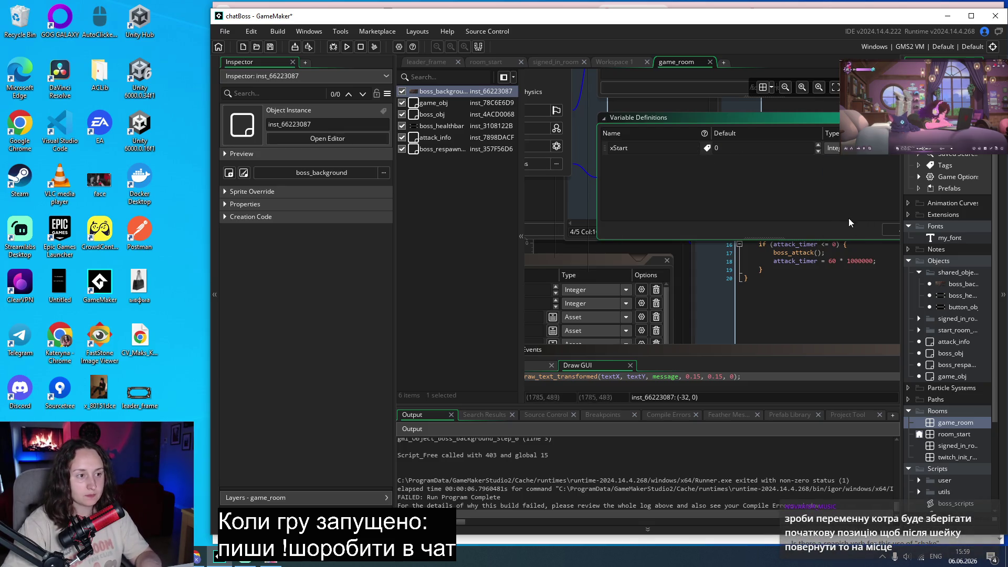
{"action": "scroll", "coordinate": [830, 204], "scroll_direction": "up", "scroll_amount": 8}
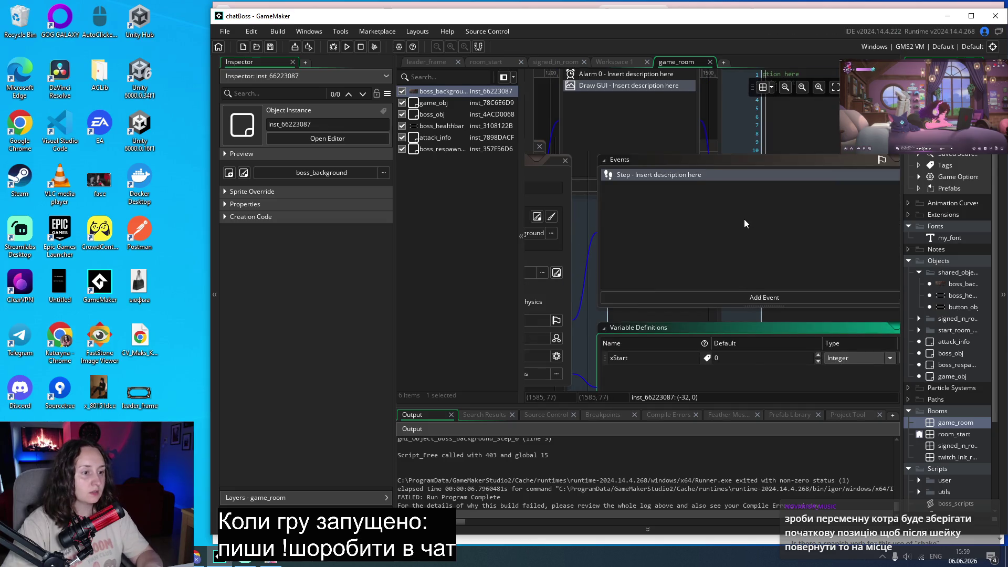
{"action": "left_click", "coordinate": [766, 298]}
{"action": "left_click", "coordinate": [773, 307]}
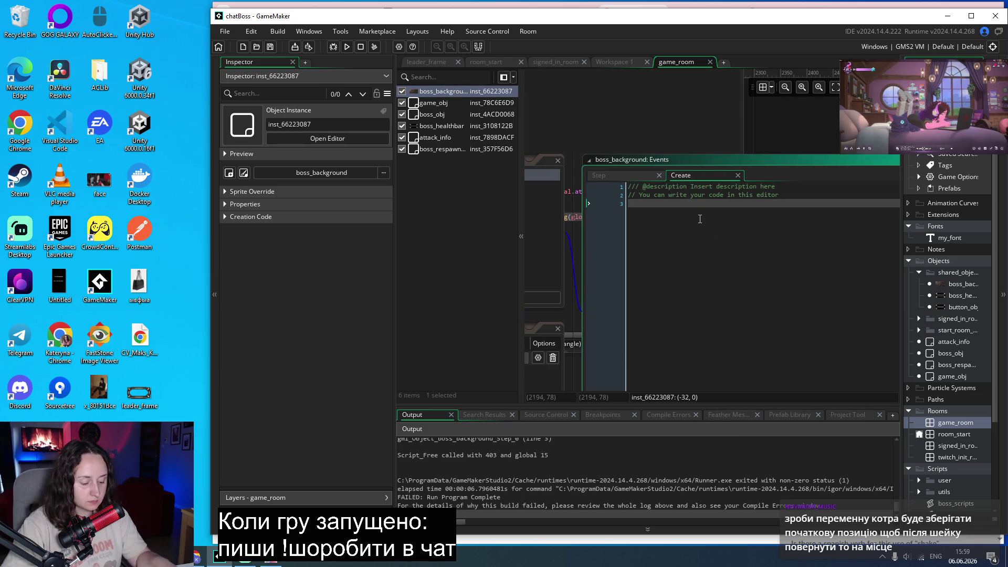
Set xStart = boss_background.bbox_left; in the Create event and test-run the game.
{"action": "type", "text": "xStaS"}
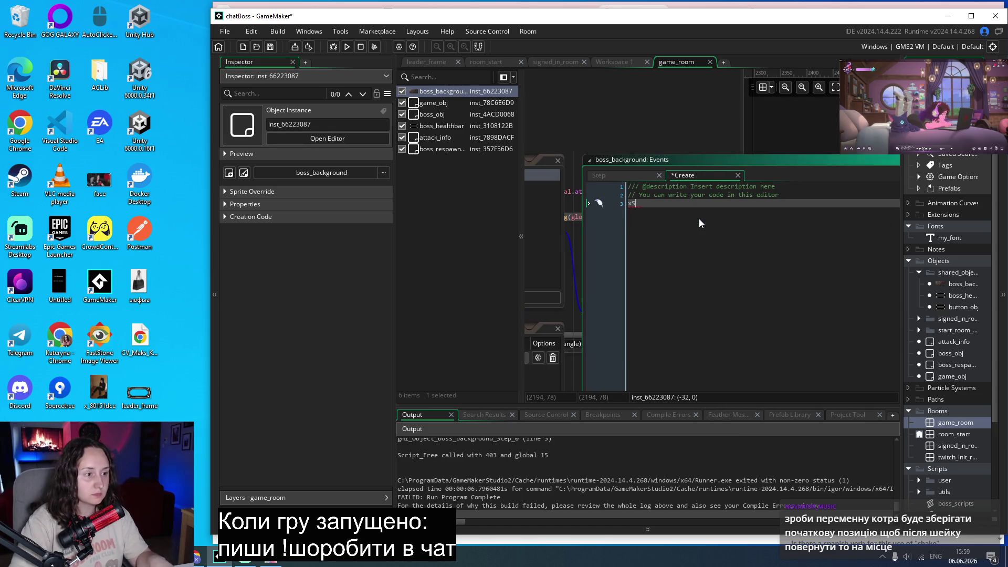
{"action": "type", "text": "tart = "}
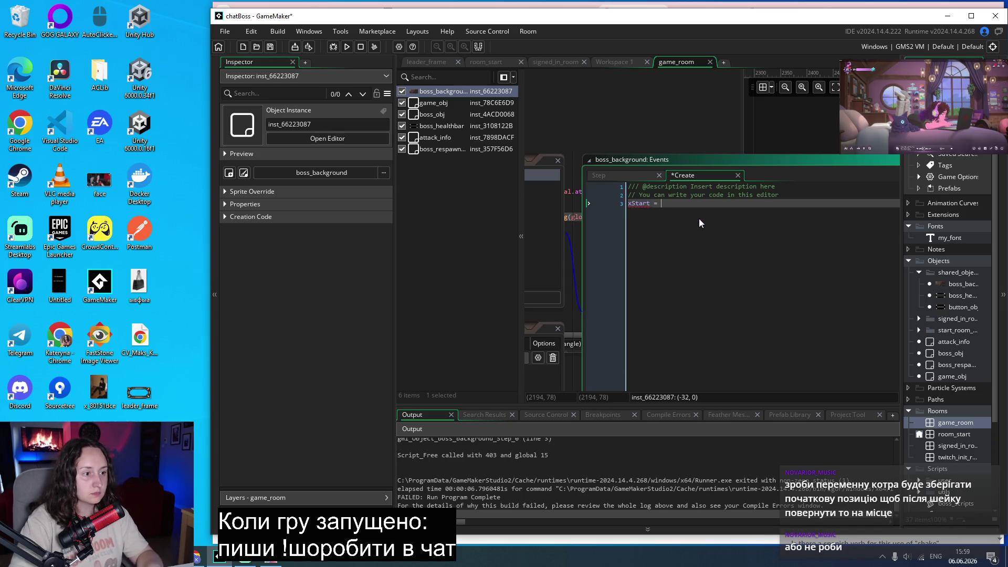
{"action": "type", "text": "boss"}
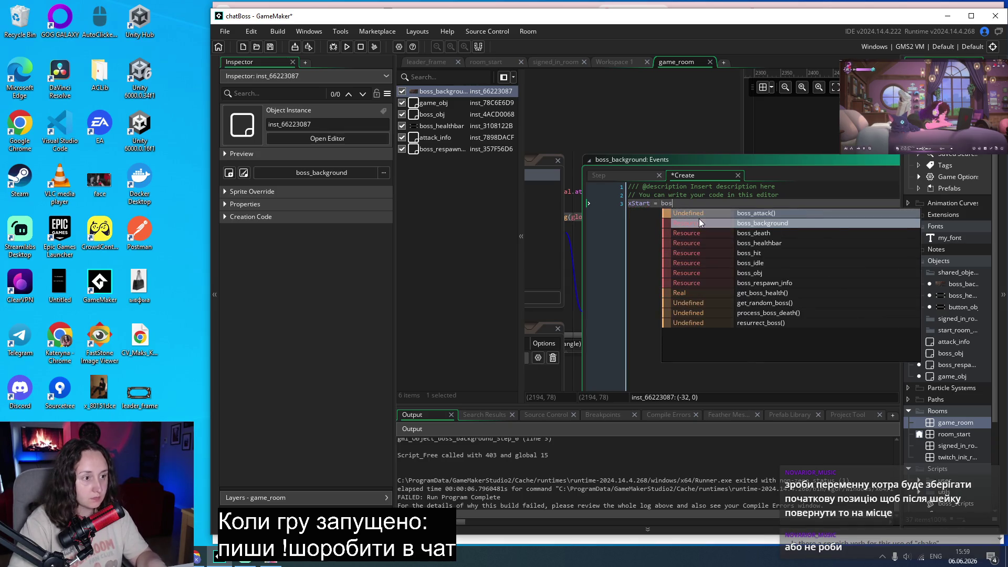
{"action": "left_click", "coordinate": [699, 223]}
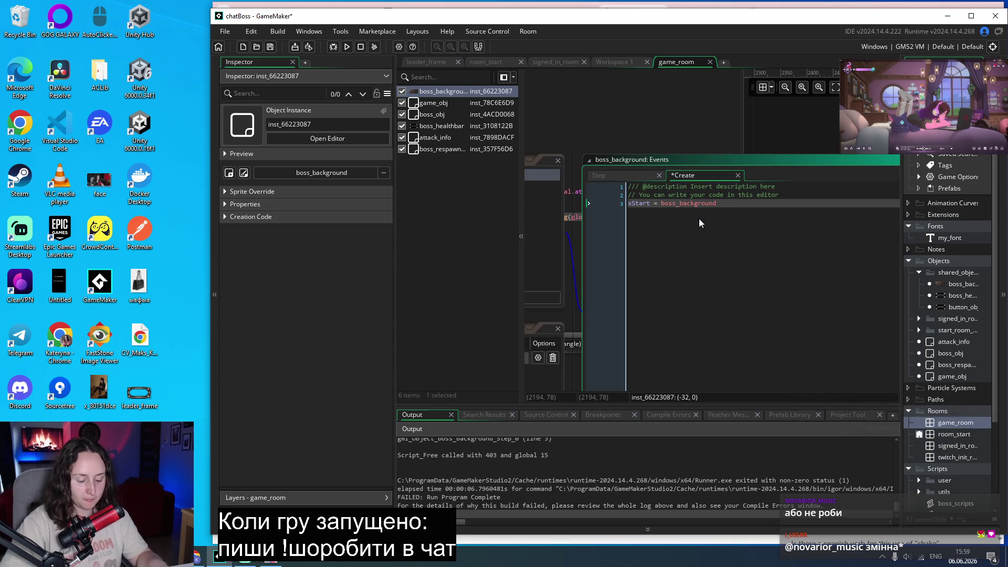
{"action": "type", "text": "."}
{"action": "key", "text": "Down"}
{"action": "key", "text": "Down"}
{"action": "key", "text": "Return"}
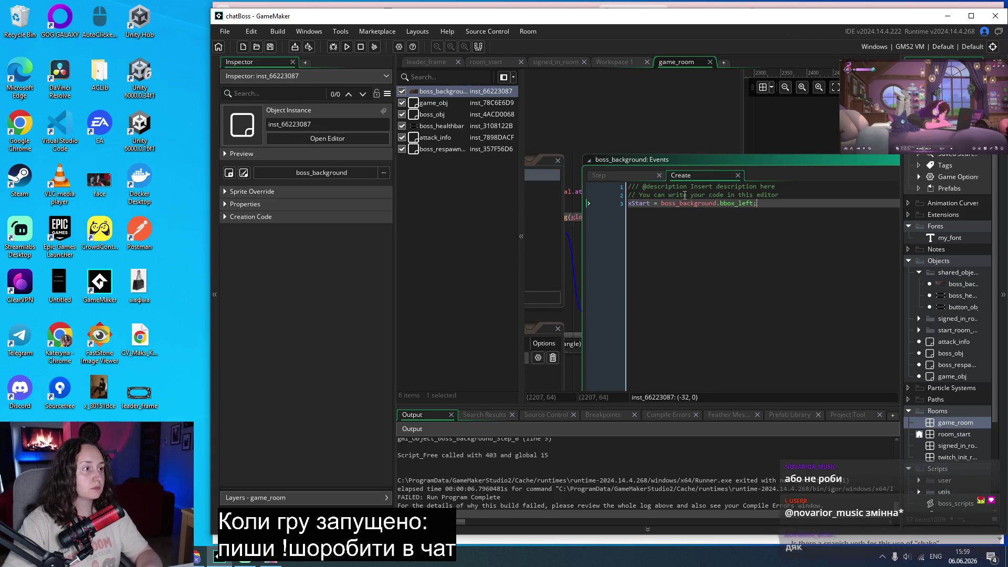
{"action": "left_click", "coordinate": [347, 51]}
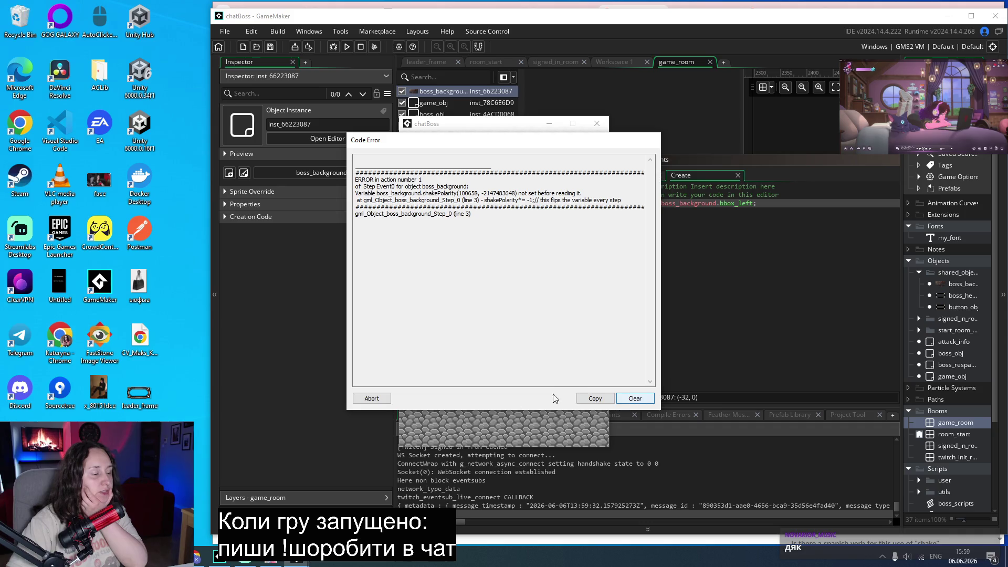
Fix the Step code so shakePolarity flips with *= -1 and drop the extra space after +=.
{"action": "left_click", "coordinate": [372, 399]}
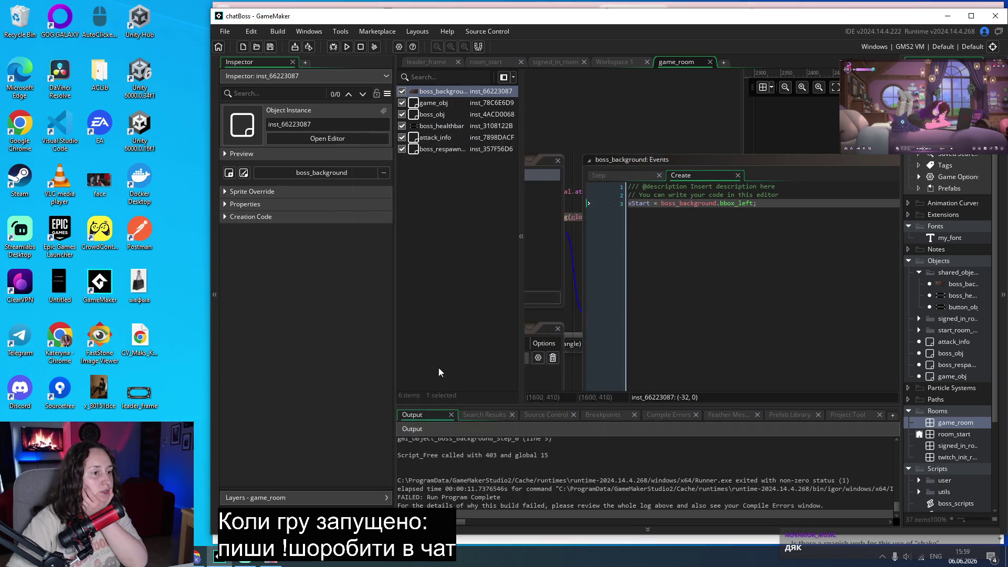
{"action": "left_click", "coordinate": [612, 178]}
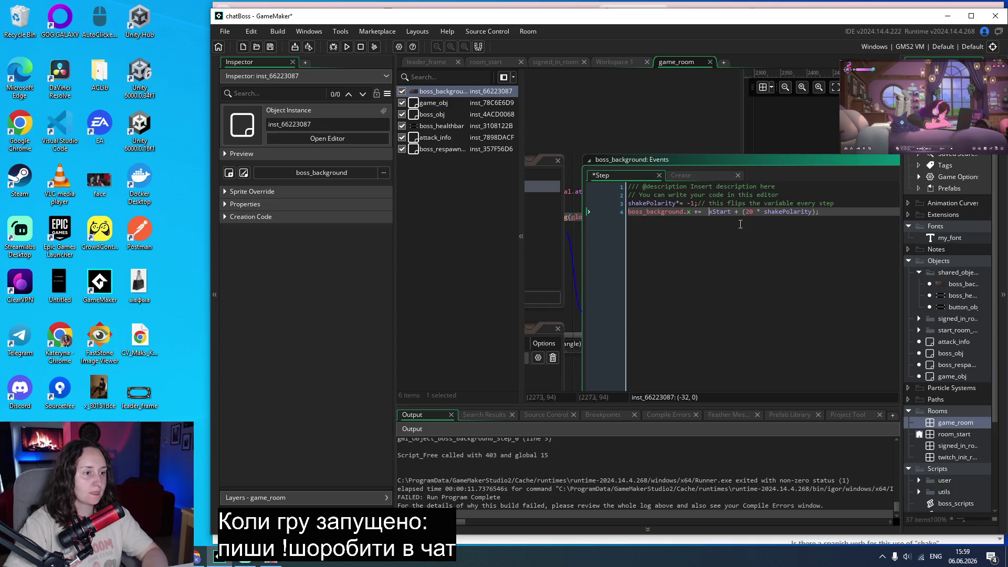
{"action": "left_click", "coordinate": [709, 212]}
{"action": "key", "text": "BackSpace"}
{"action": "left_click", "coordinate": [678, 204]}
{"action": "type", "text": "*"}
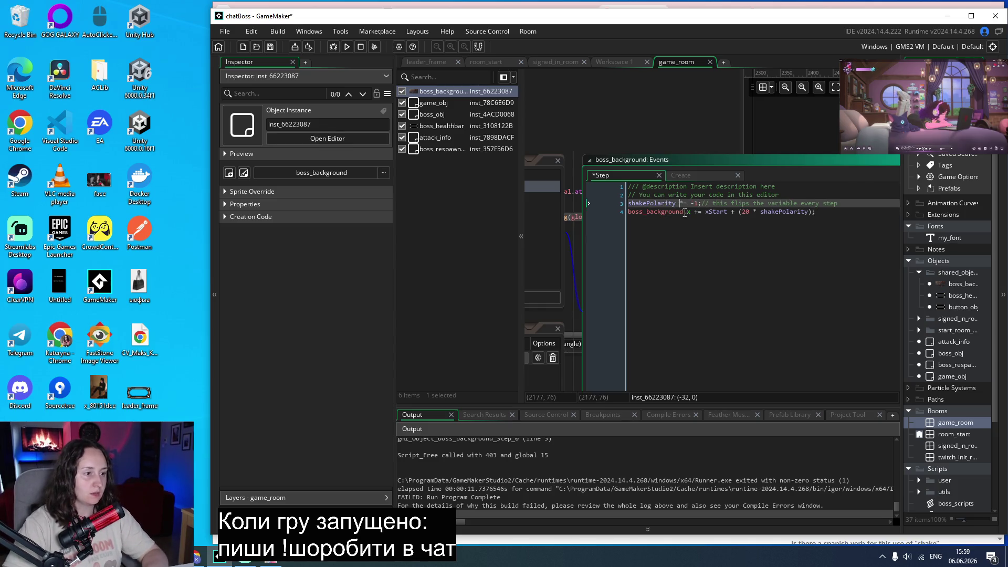
{"action": "double_click", "coordinate": [656, 203]}
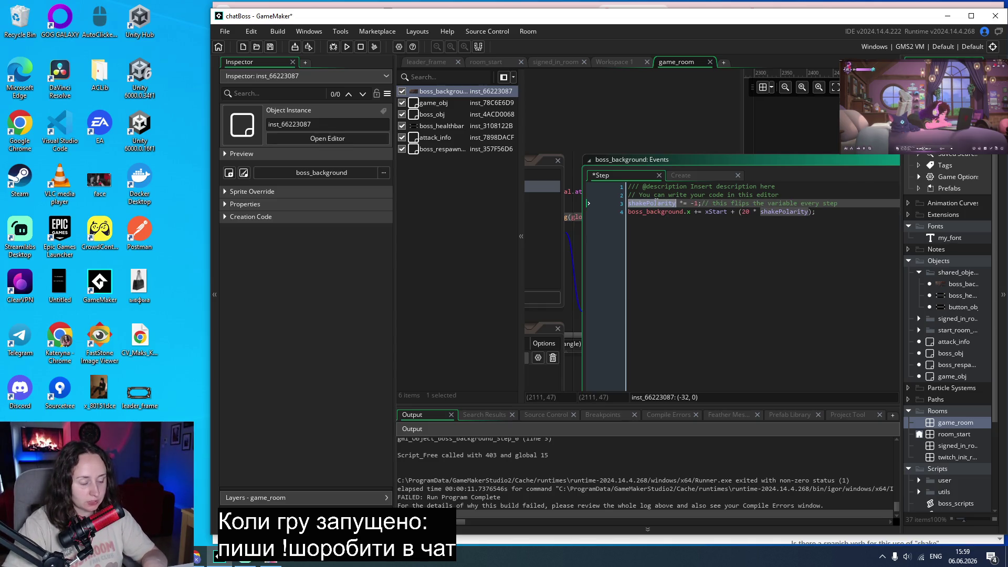
Add a shakePolarity variable definition of type Integer with default 1.
{"action": "scroll", "coordinate": [590, 297], "scroll_direction": "down", "scroll_amount": 3}
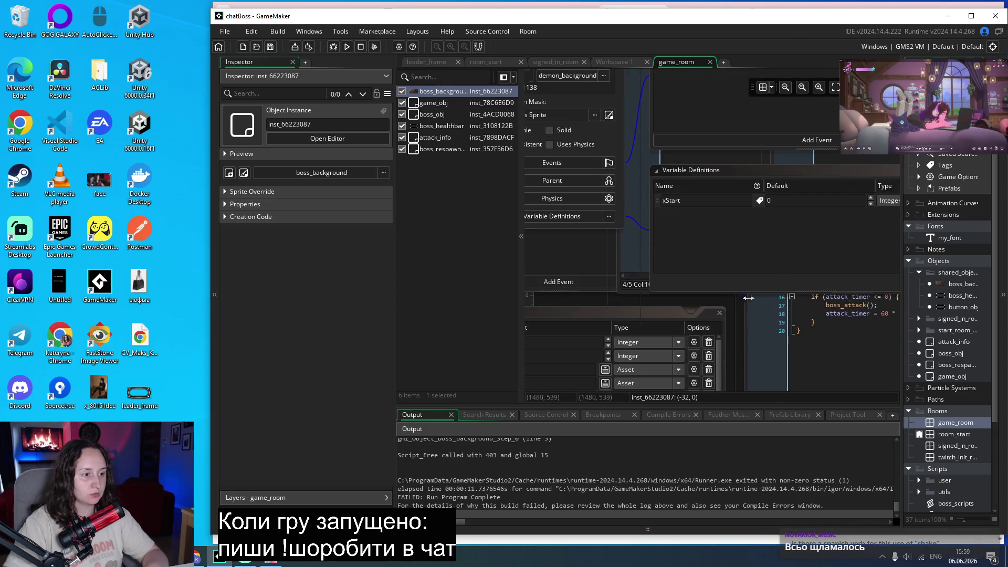
{"action": "scroll", "coordinate": [726, 263], "scroll_direction": "right", "scroll_amount": 5}
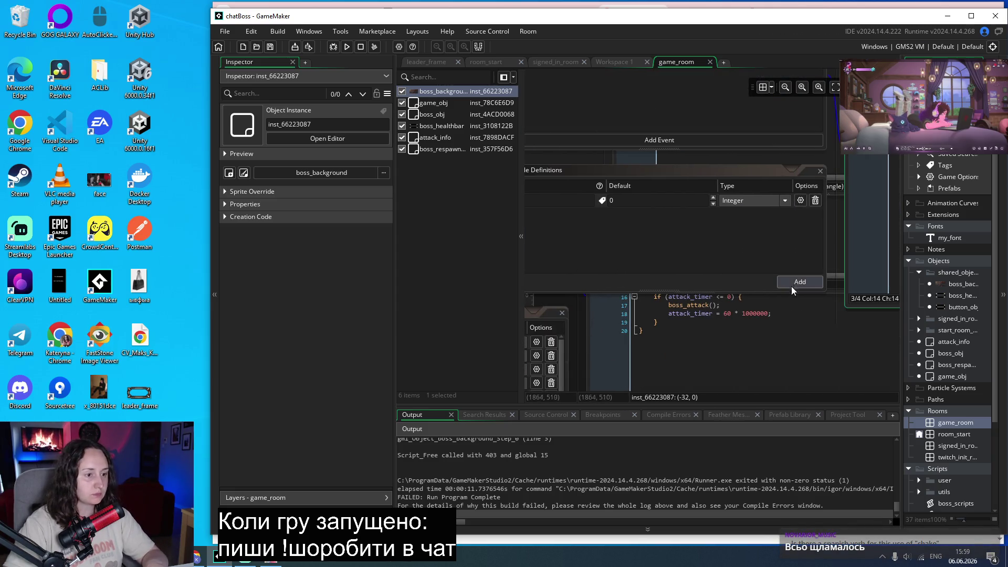
{"action": "left_click", "coordinate": [794, 284]}
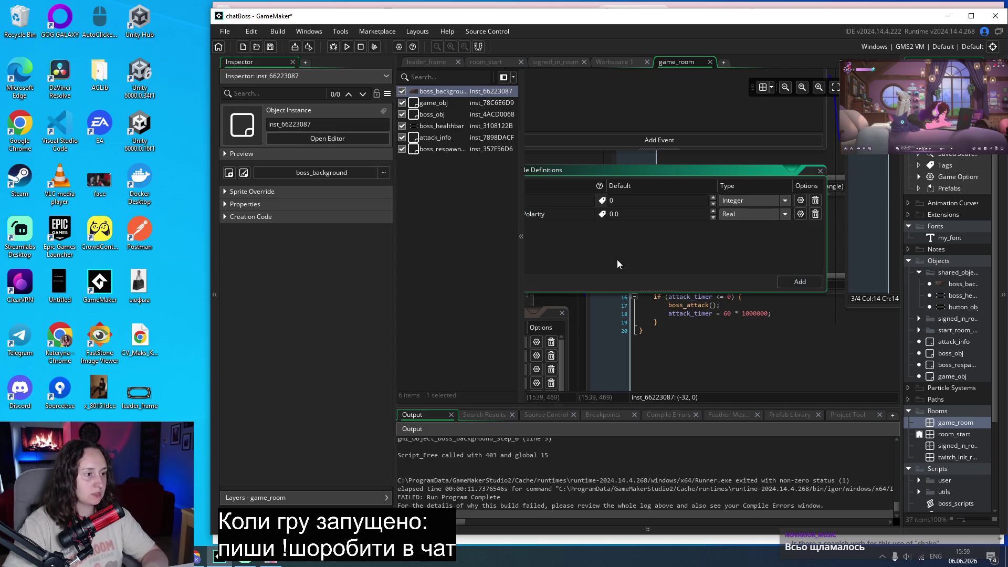
{"action": "scroll", "coordinate": [619, 294], "scroll_direction": "left", "scroll_amount": 2}
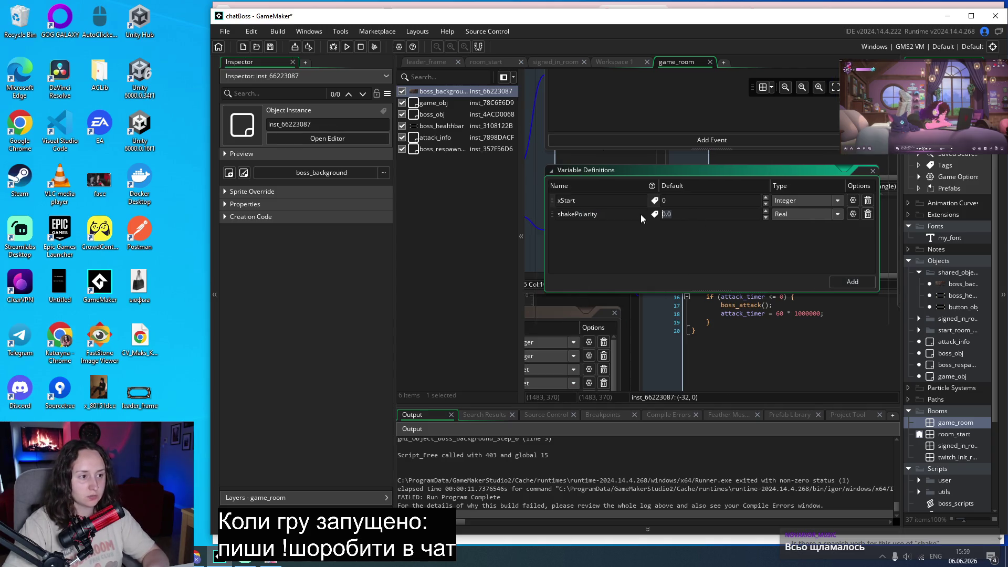
{"action": "left_click", "coordinate": [817, 220]}
{"action": "left_click", "coordinate": [803, 240]}
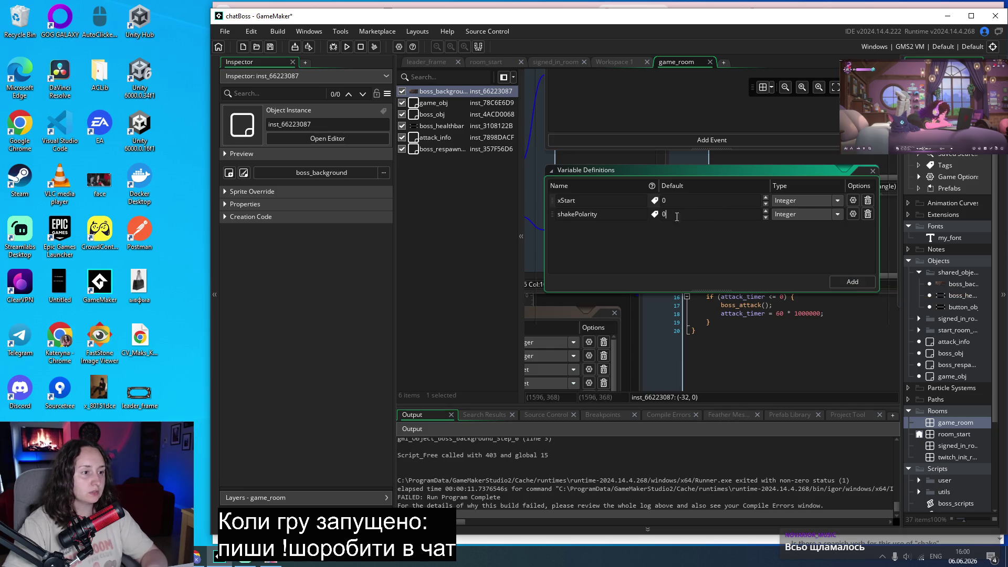
Run the game through to the boss battle, then close it.
{"action": "left_click", "coordinate": [346, 47]}
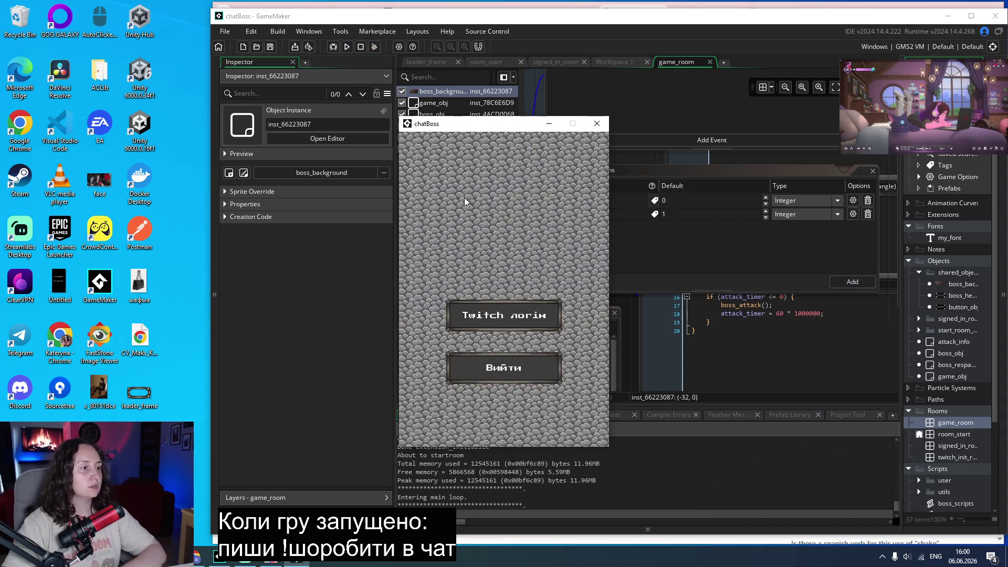
{"action": "left_click", "coordinate": [500, 314]}
{"action": "left_click", "coordinate": [500, 309]}
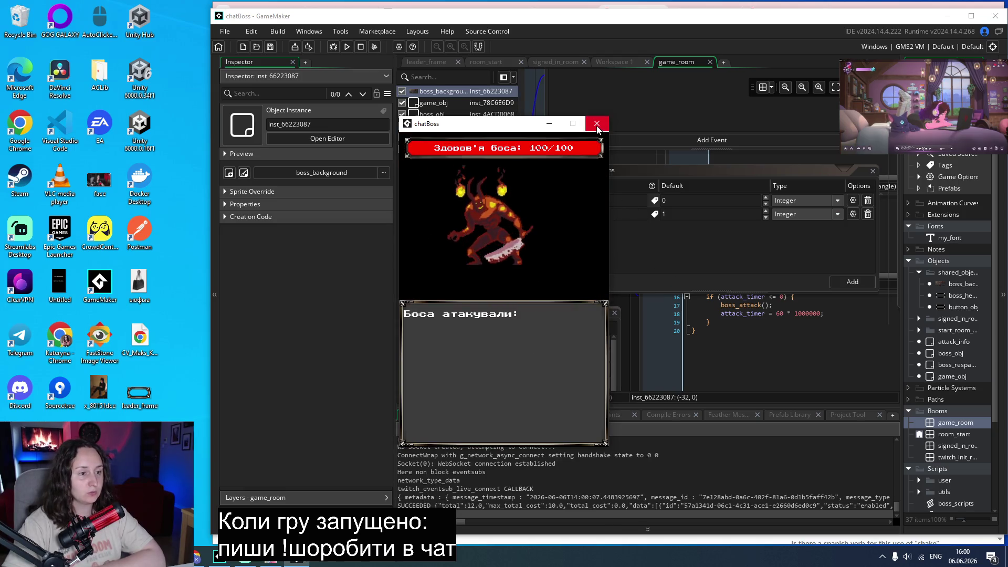
{"action": "left_click", "coordinate": [597, 124]}
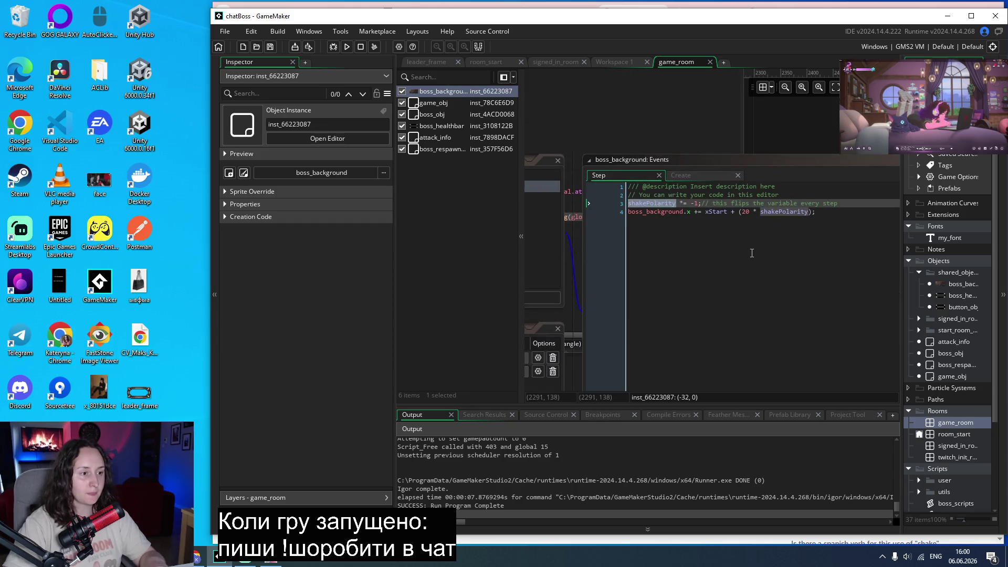
Delete the trailing comment after shakePolarity *= -1; on line 3.
{"action": "left_click", "coordinate": [752, 253]}
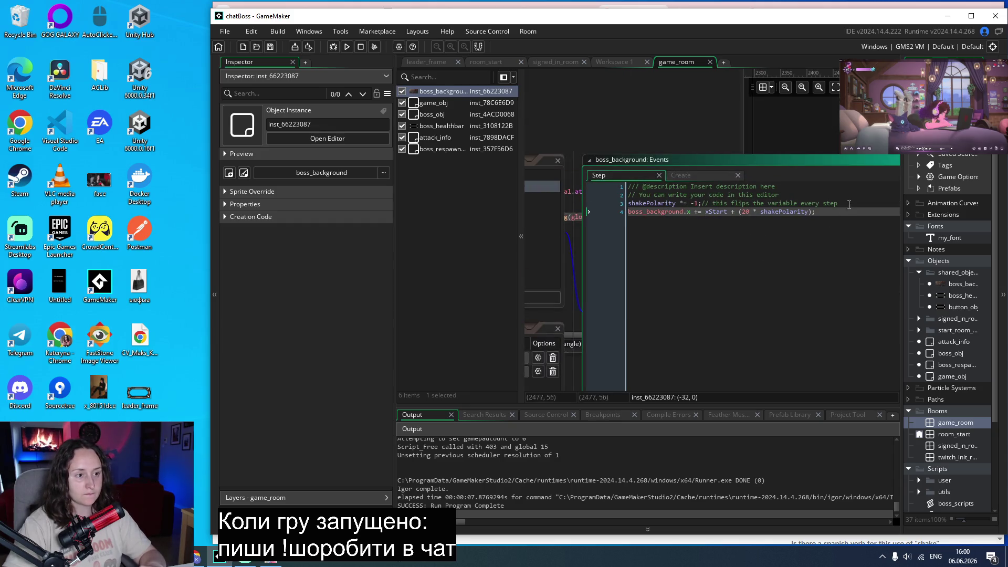
{"action": "left_click_drag", "start_coordinate": [850, 203], "coordinate": [711, 204]}
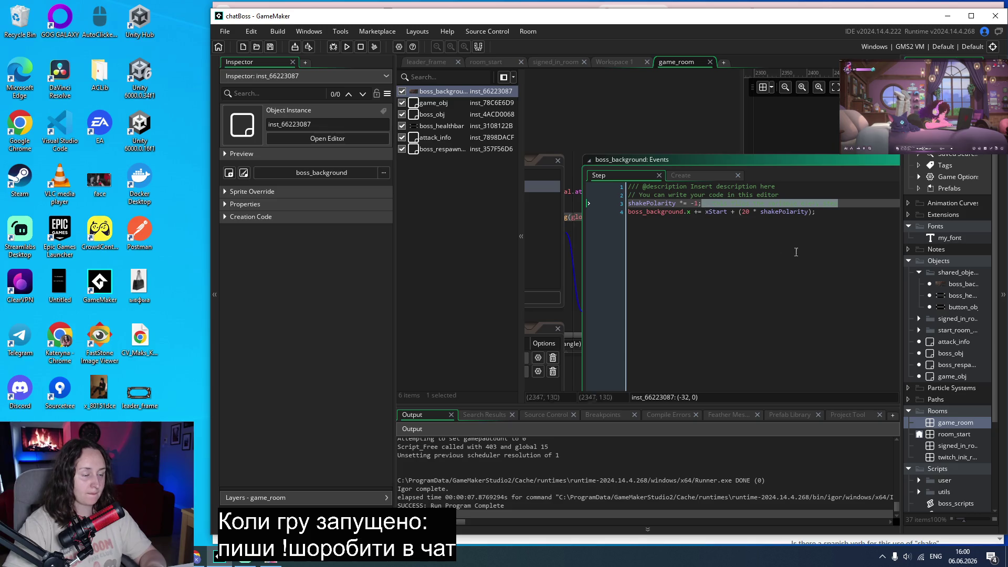
{"action": "key", "text": "BackSpace"}
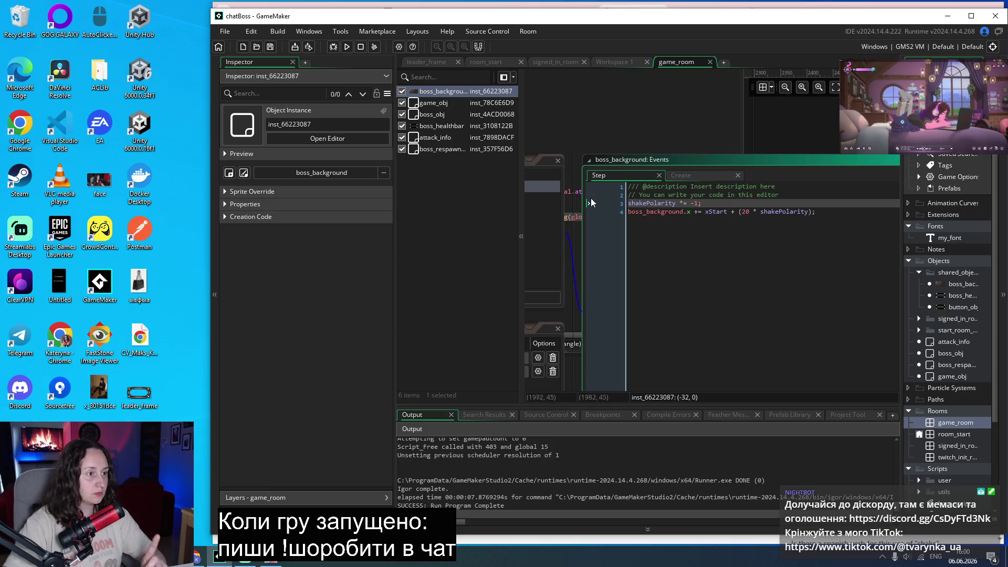
Make line 4 read boss_background.x = xStart + (20 * shakePolarity); and test the shake in the boss room.
{"action": "left_click", "coordinate": [697, 212]}
{"action": "key", "text": "BackSpace"}
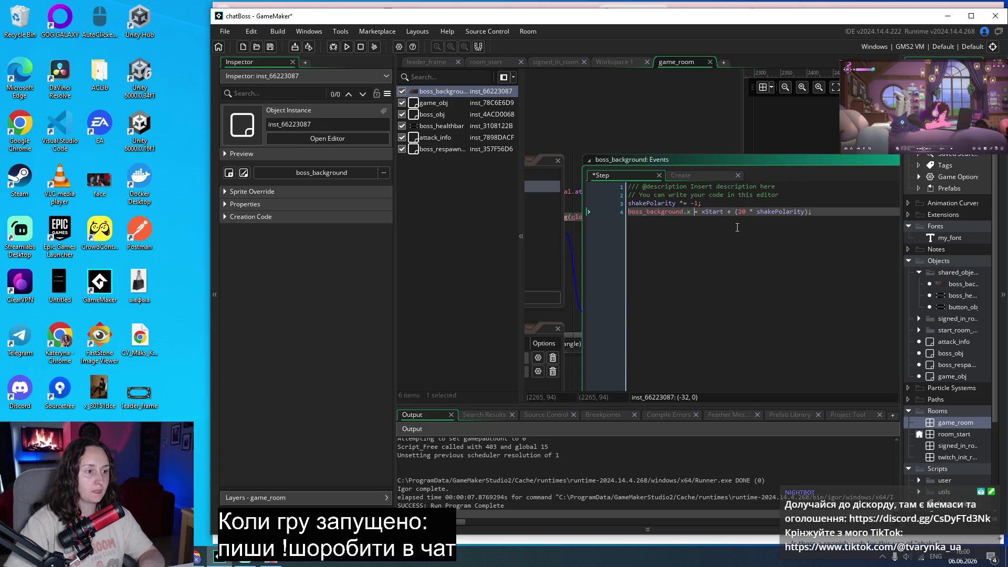
{"action": "key", "text": "F5"}
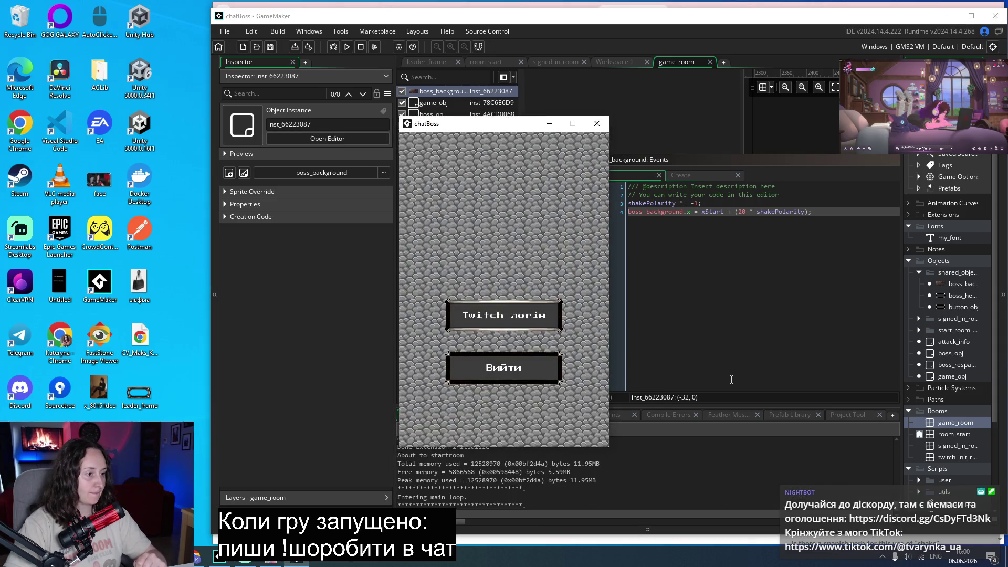
{"action": "left_click", "coordinate": [516, 305]}
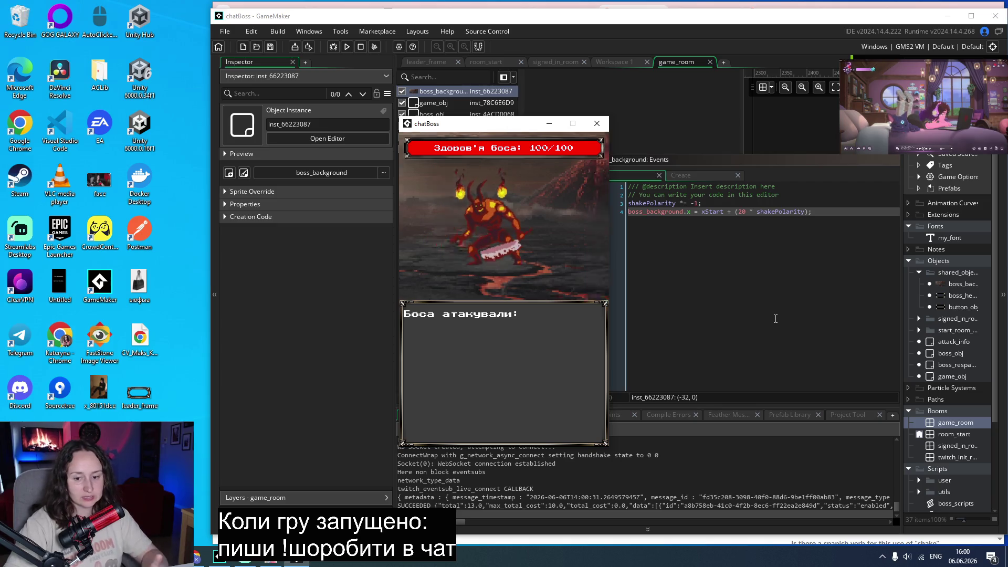
{"action": "left_click", "coordinate": [605, 124]}
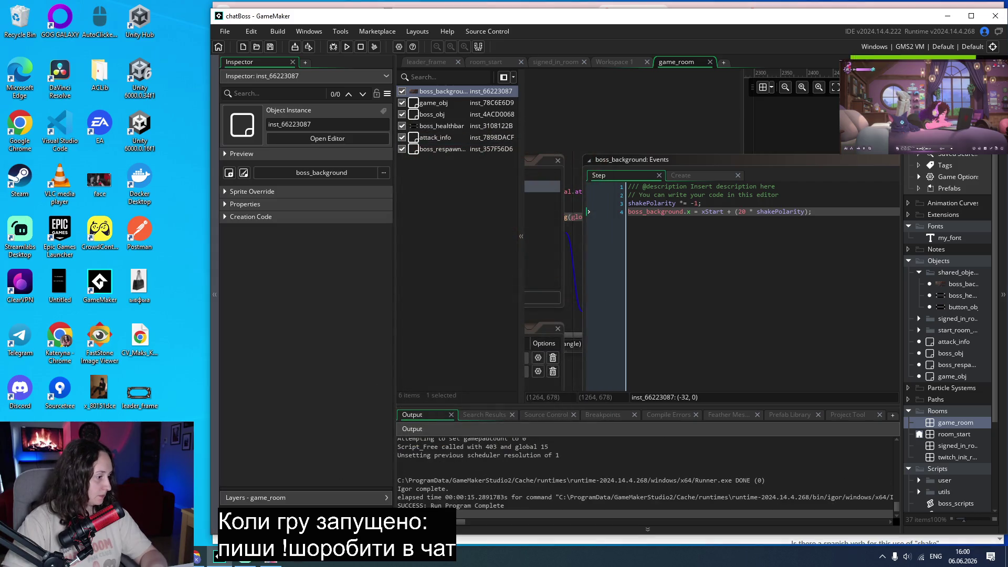
{"action": "key", "text": "alt+Tab"}
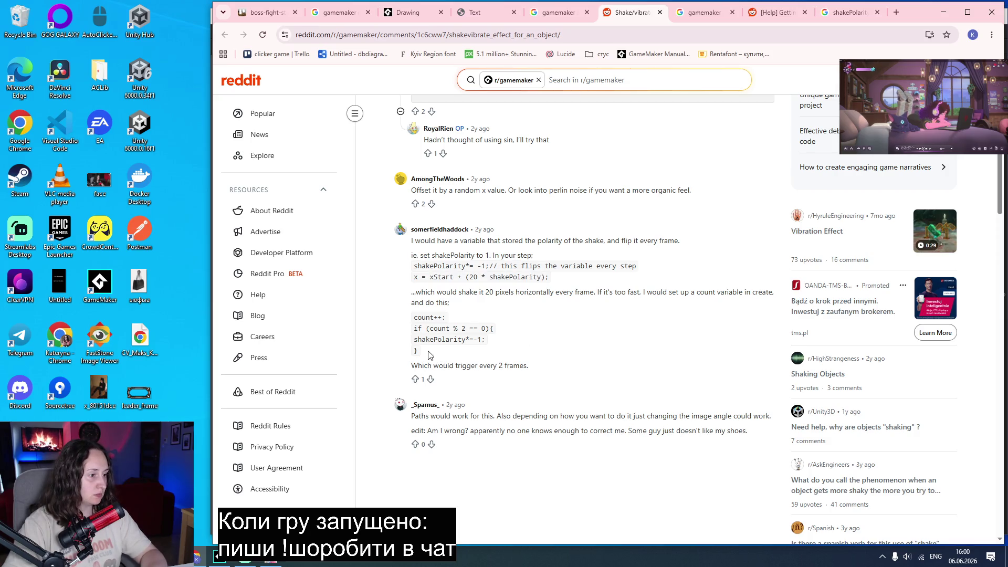
Copy the Reddit snippet that uses count to flip shakePolarity every second frame.
{"action": "left_click_drag", "start_coordinate": [418, 351], "coordinate": [412, 319]}
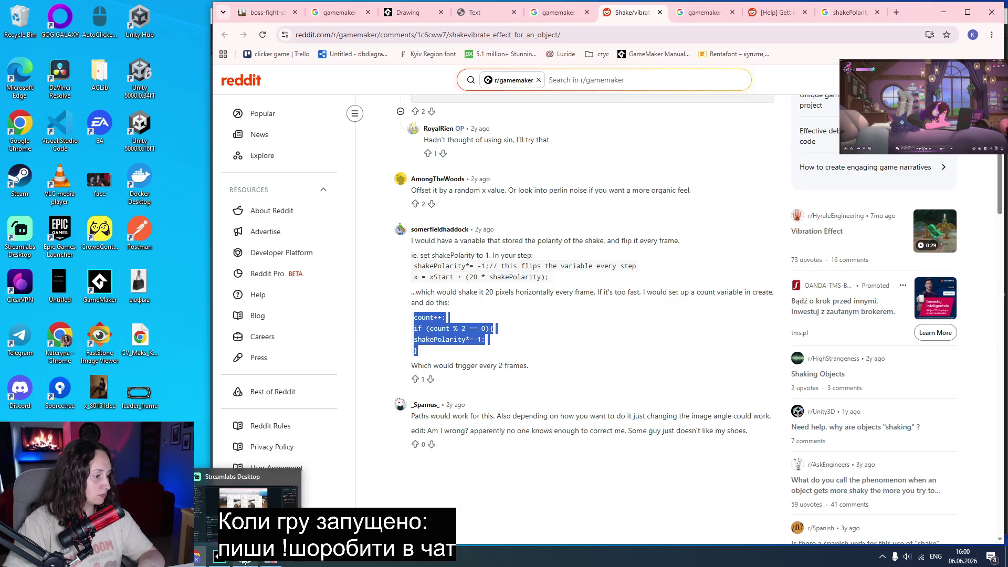
{"action": "left_click", "coordinate": [219, 558]}
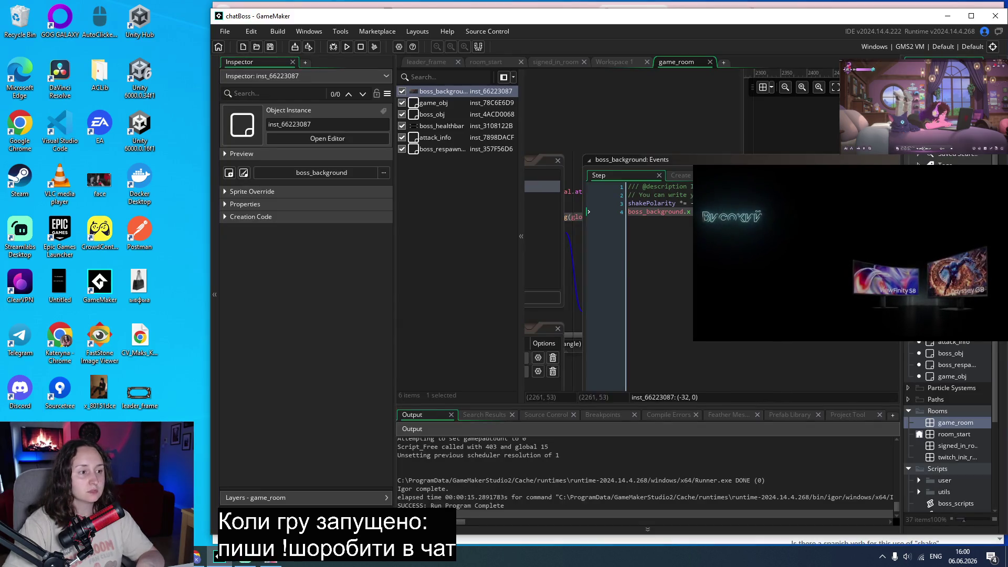
Paste the count snippet into the Step code, replacing the old flip line with an indented one, and save.
{"action": "left_click", "coordinate": [589, 195]}
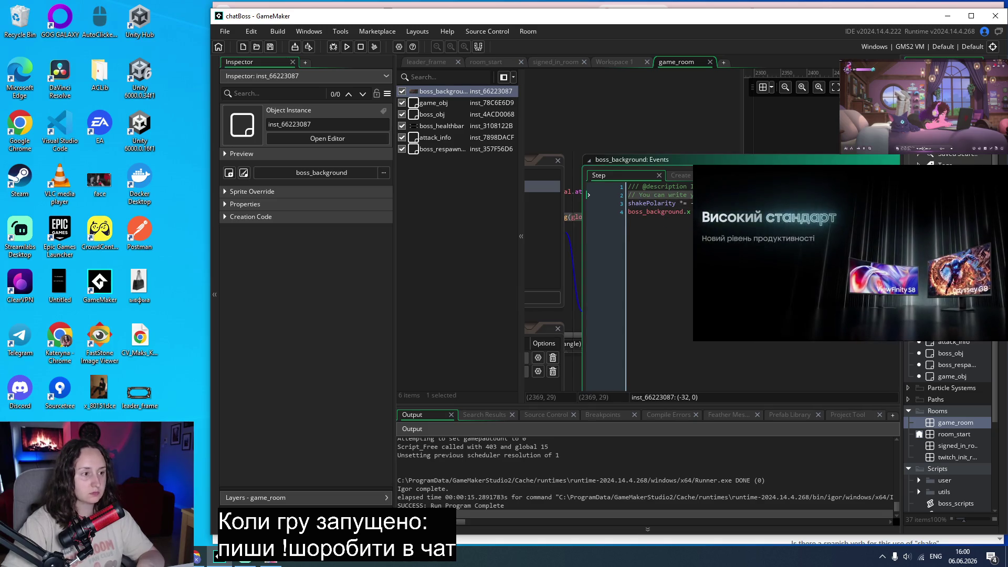
{"action": "key", "text": "ctrl+v"}
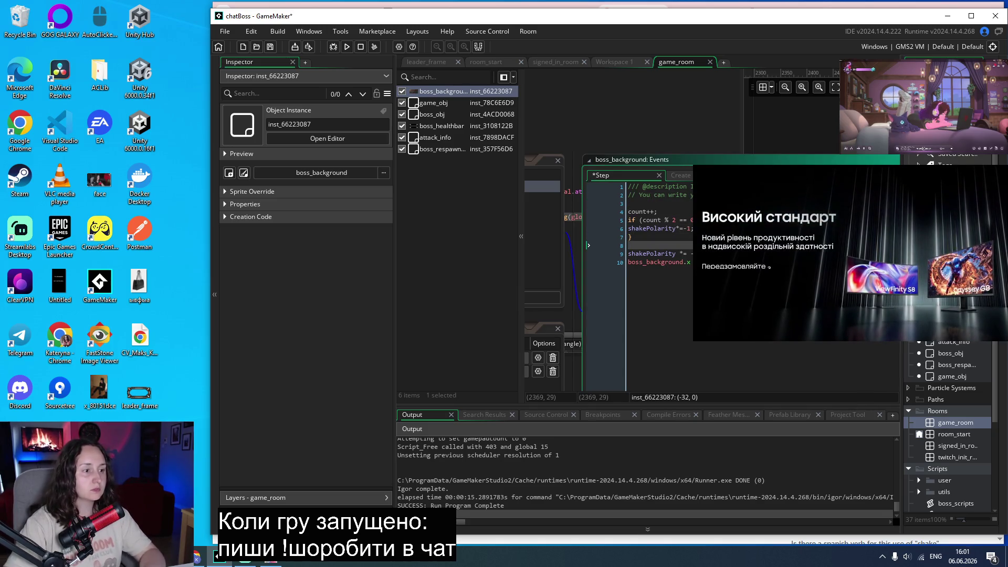
{"action": "triple_click", "coordinate": [688, 252]}
{"action": "key", "text": "BackSpace"}
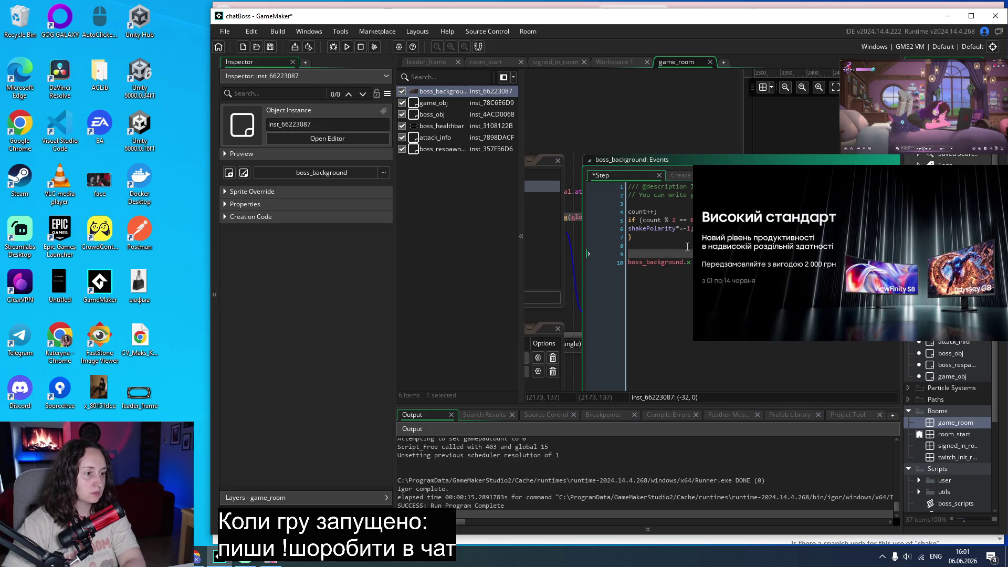
{"action": "key", "text": "BackSpace"}
{"action": "left_click", "coordinate": [629, 228]}
{"action": "key", "text": "Tab"}
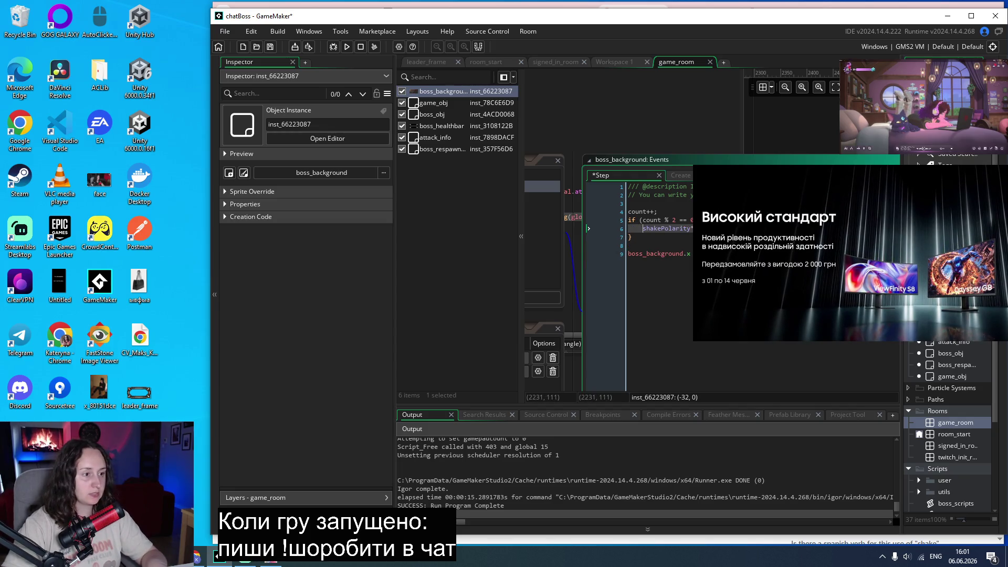
{"action": "left_click", "coordinate": [679, 210]}
{"action": "key", "text": "ctrl+s"}
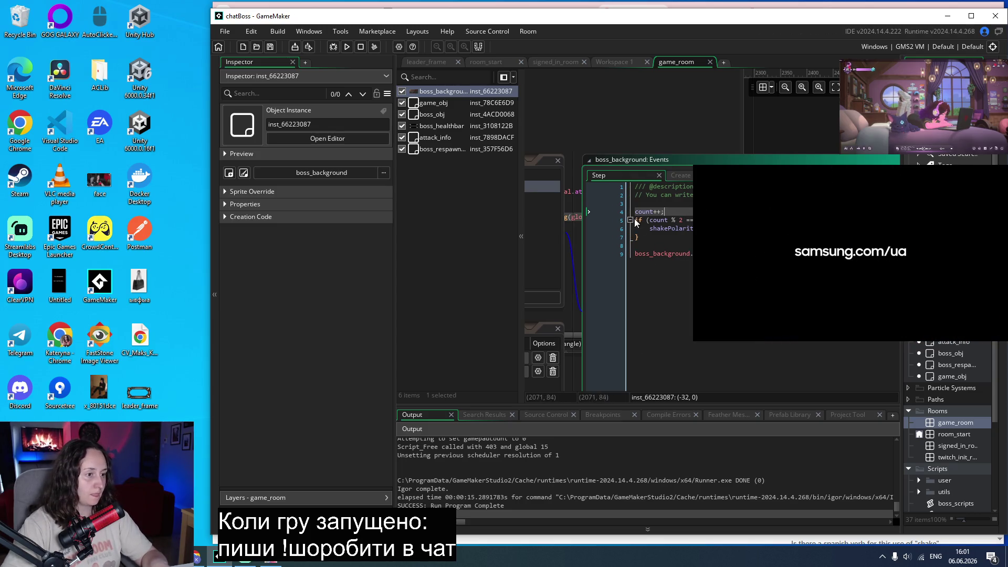
{"action": "double_click", "coordinate": [644, 212]}
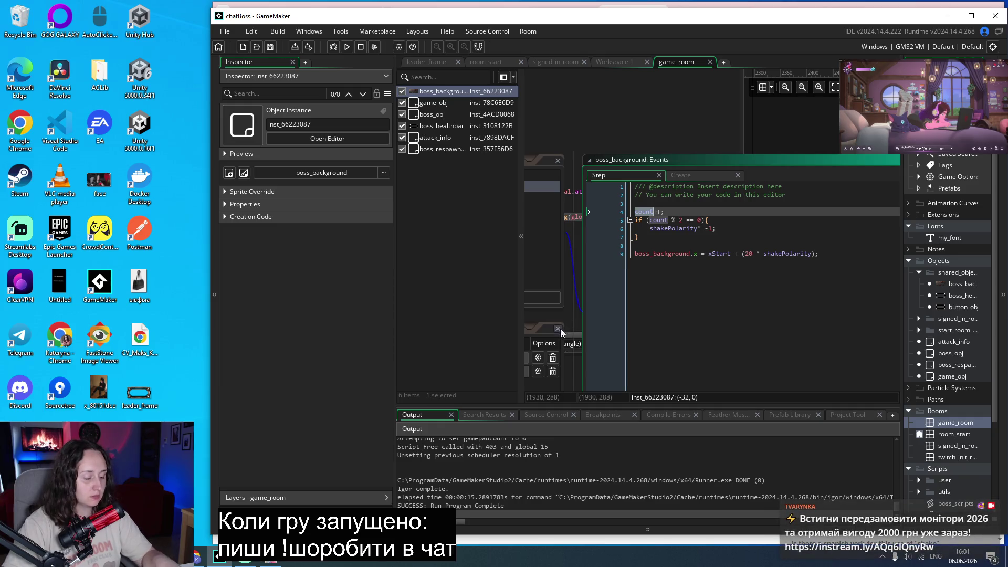
Add an Integer variable count (default 1) and run the game.
{"action": "mouse_move", "coordinate": [569, 387]}
{"action": "left_mouse_down"}
{"action": "mouse_move", "coordinate": [554, 339]}
{"action": "mouse_move", "coordinate": [640, 333]}
{"action": "left_mouse_up"}
{"action": "left_click", "coordinate": [896, 282]}
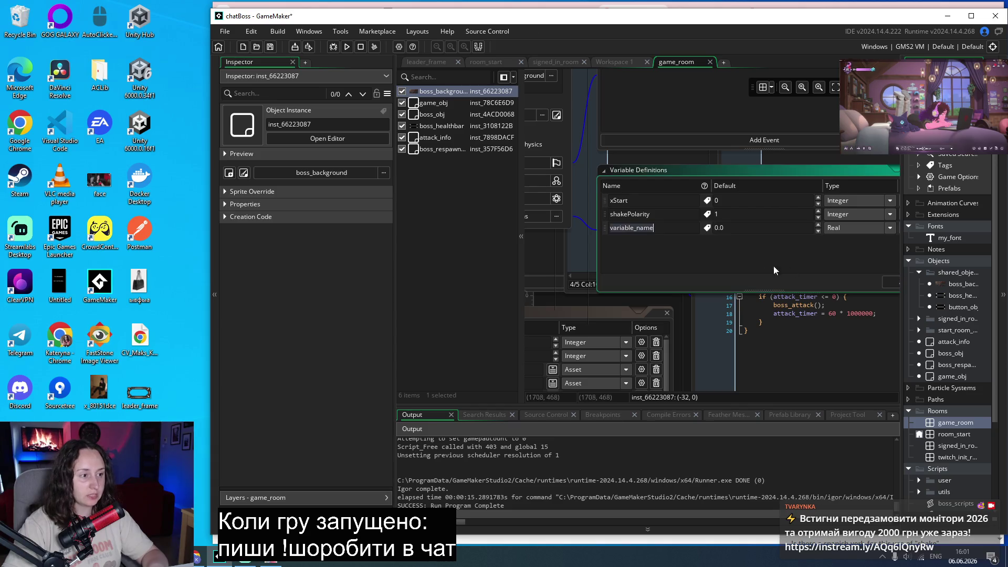
{"action": "type", "text": "count"}
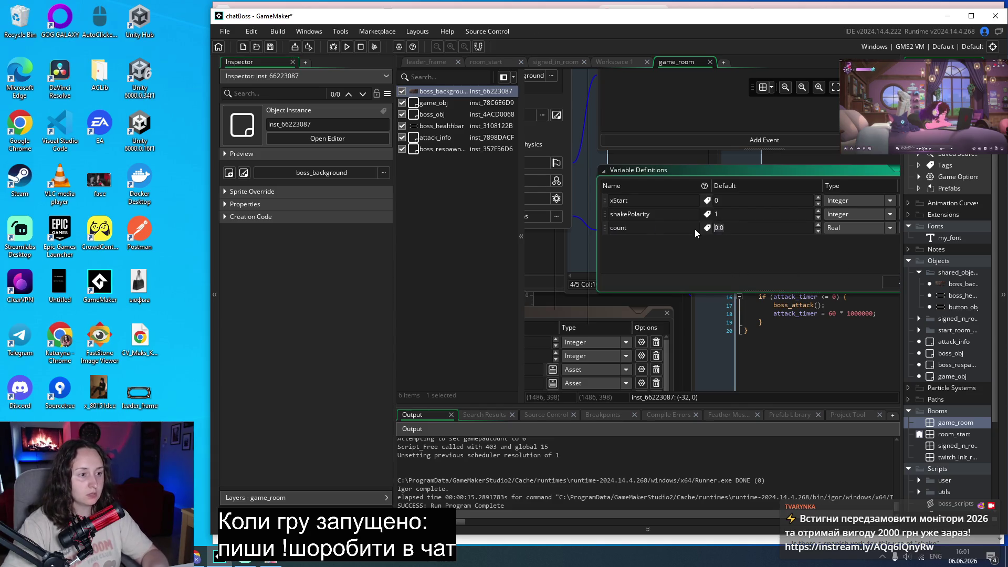
{"action": "left_click", "coordinate": [807, 232]}
{"action": "type", "text": "1"}
{"action": "left_click", "coordinate": [891, 229]}
{"action": "left_click", "coordinate": [850, 251]}
{"action": "left_click", "coordinate": [895, 282]}
{"action": "scroll", "coordinate": [734, 296], "scroll_direction": "right", "scroll_amount": 3}
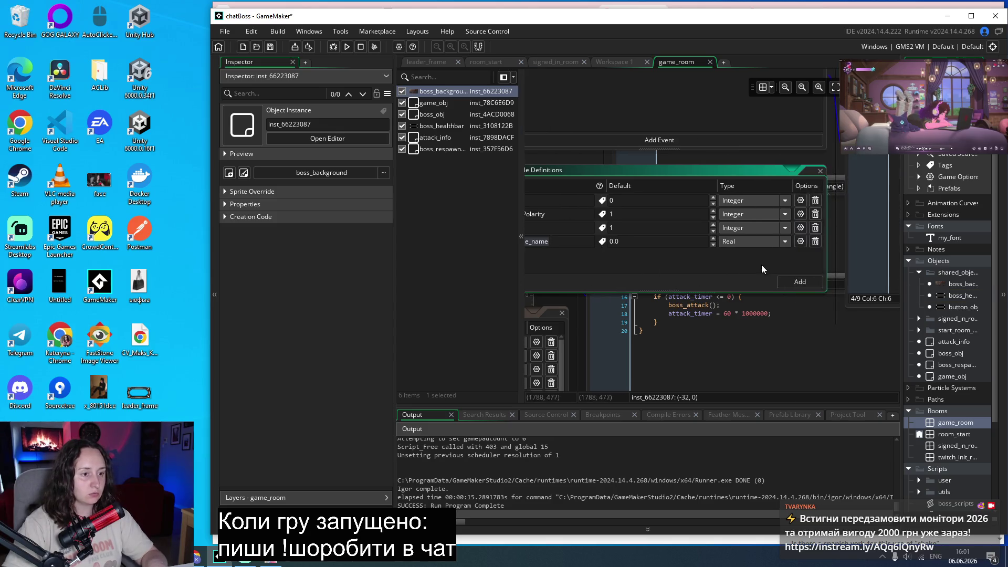
{"action": "left_click", "coordinate": [815, 241]}
{"action": "left_click", "coordinate": [347, 46]}
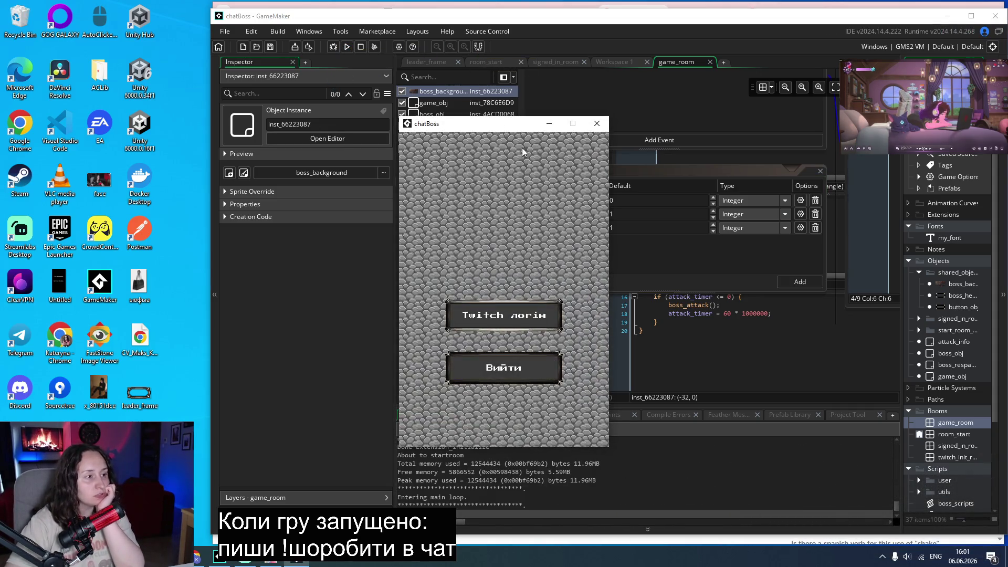
Play through to the boss fight, then close the game.
{"action": "left_click", "coordinate": [492, 313]}
{"action": "left_click", "coordinate": [492, 307]}
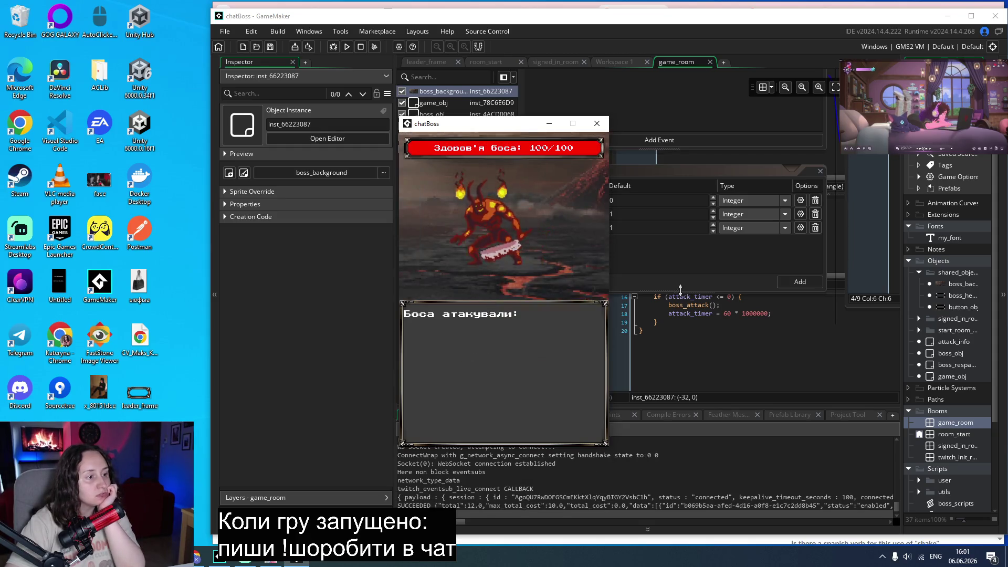
{"action": "left_click", "coordinate": [597, 124]}
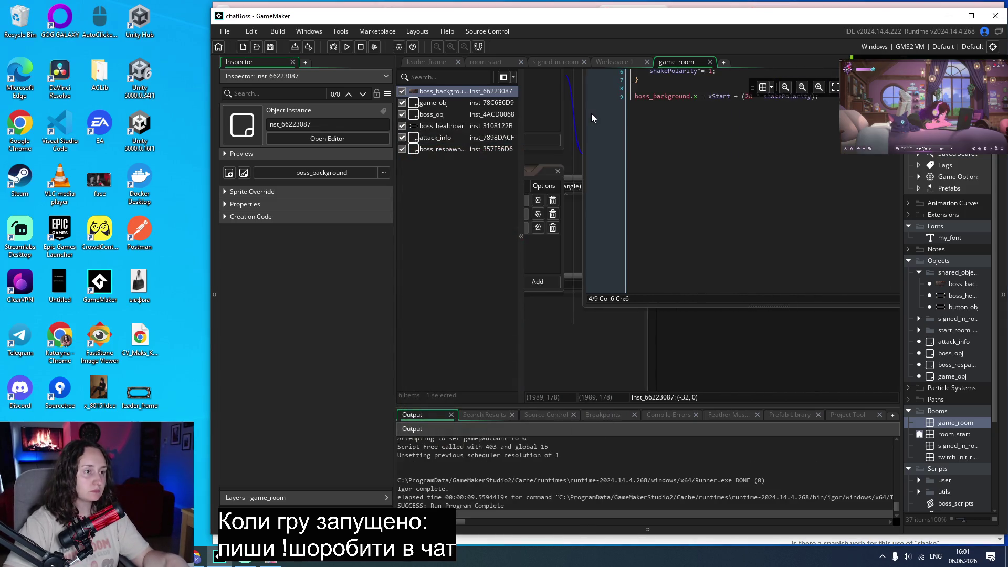
Delete the two comment lines and blank lines at the top of the Step code and save.
{"action": "left_click", "coordinate": [723, 196]}
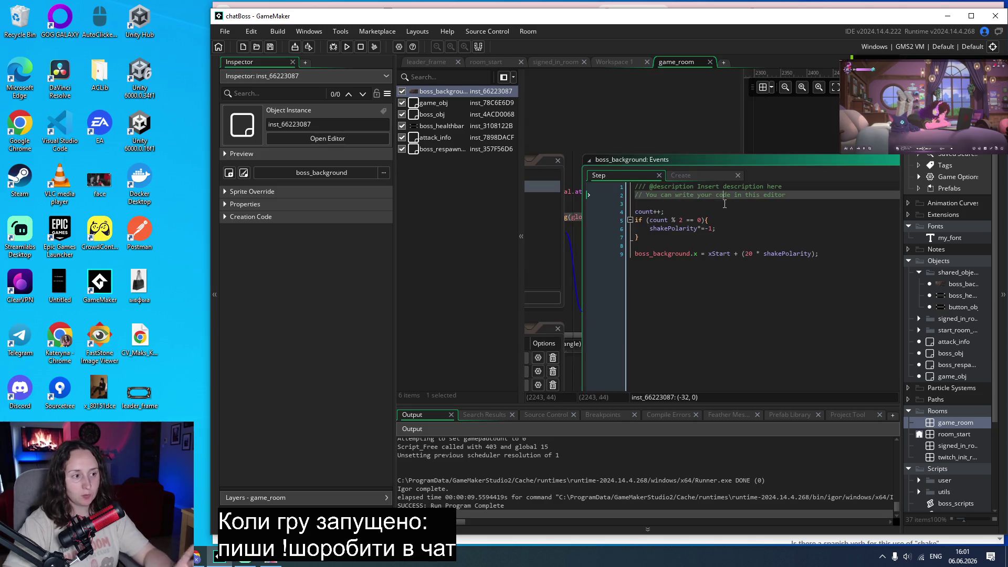
{"action": "left_click_drag", "start_coordinate": [801, 193], "coordinate": [552, 188]}
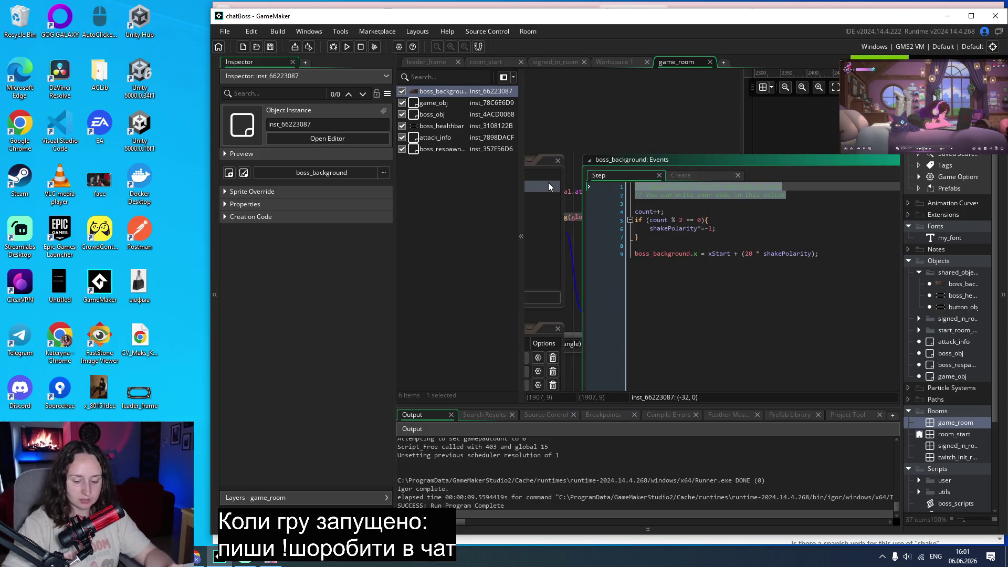
{"action": "key", "text": "BackSpace"}
{"action": "key", "text": "Delete"}
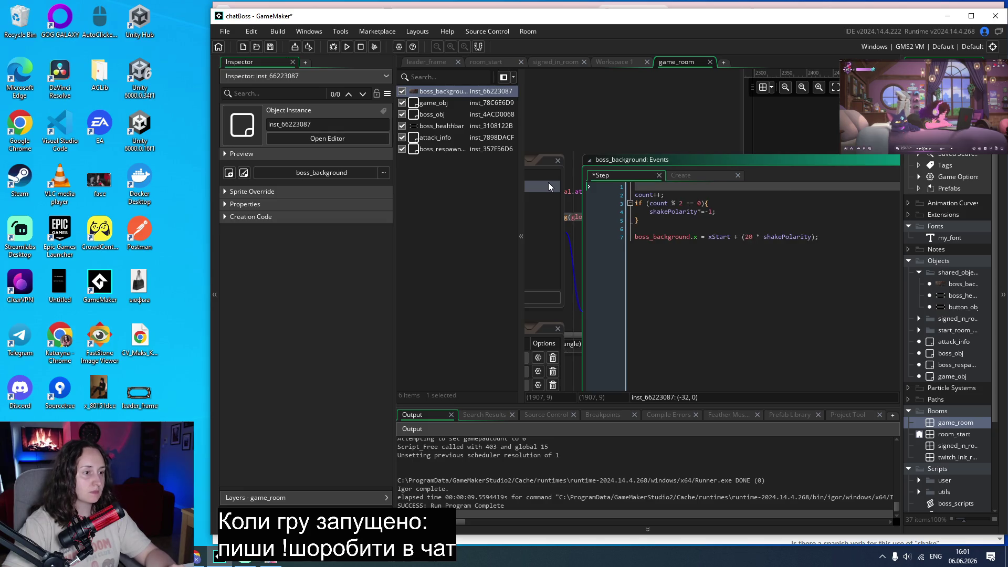
{"action": "key", "text": "Delete"}
{"action": "key", "text": "ctrl+s"}
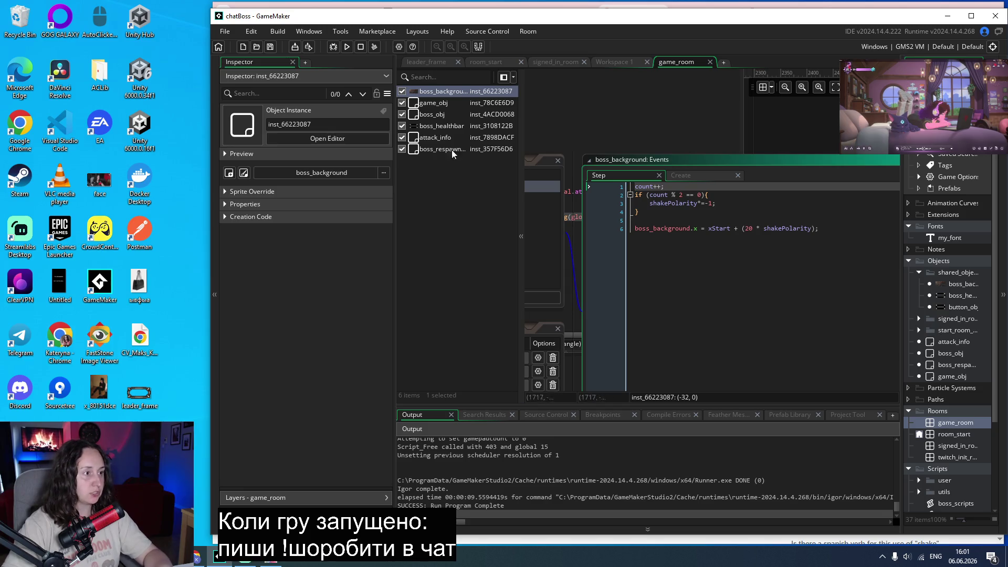
Select the shake code and open the boss_obj object editor.
{"action": "left_click", "coordinate": [848, 227]}
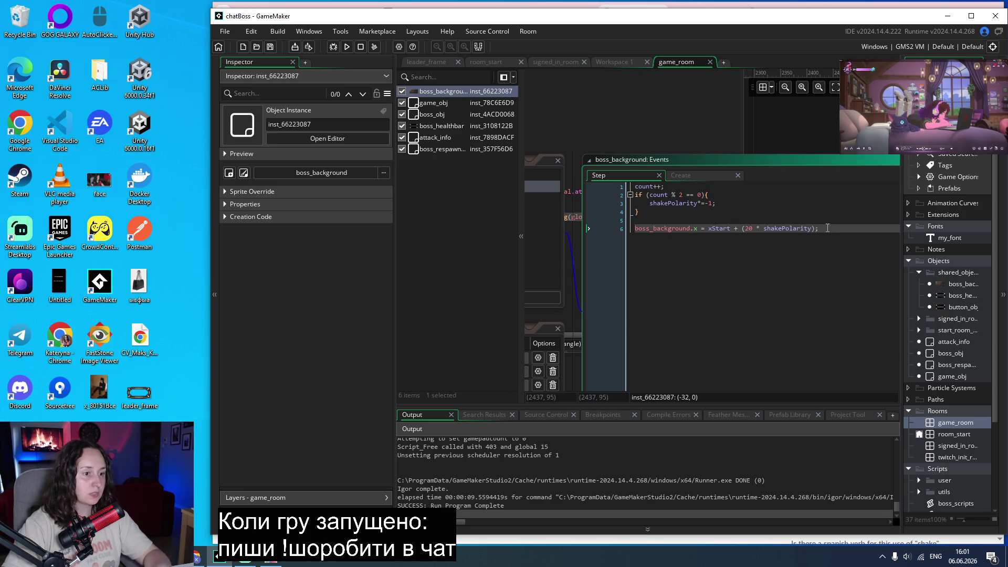
{"action": "mouse_move", "coordinate": [834, 230]}
{"action": "left_mouse_down"}
{"action": "mouse_move", "coordinate": [632, 234]}
{"action": "mouse_move", "coordinate": [625, 185]}
{"action": "left_mouse_up"}
{"action": "key", "text": "ctrl+c"}
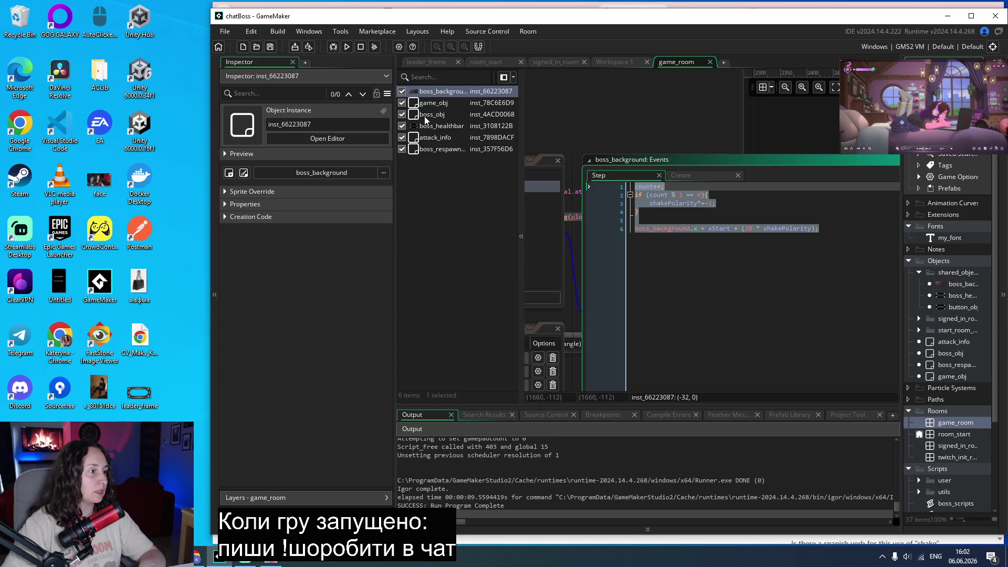
{"action": "double_click", "coordinate": [426, 115]}
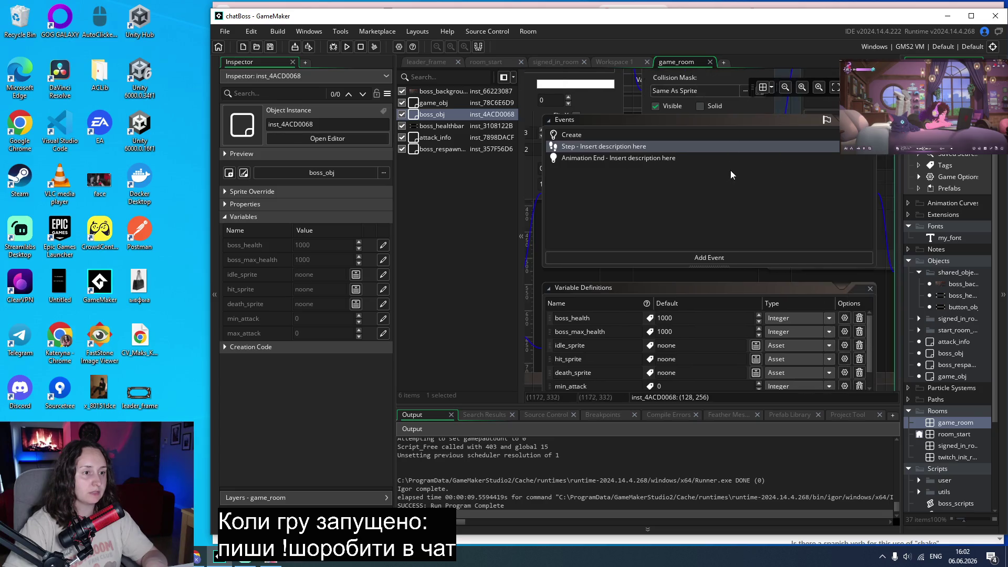
Paste the shake code at the end of boss_obj's Step event with amplitude 10 instead of 20, and run.
{"action": "left_click", "coordinate": [619, 311]}
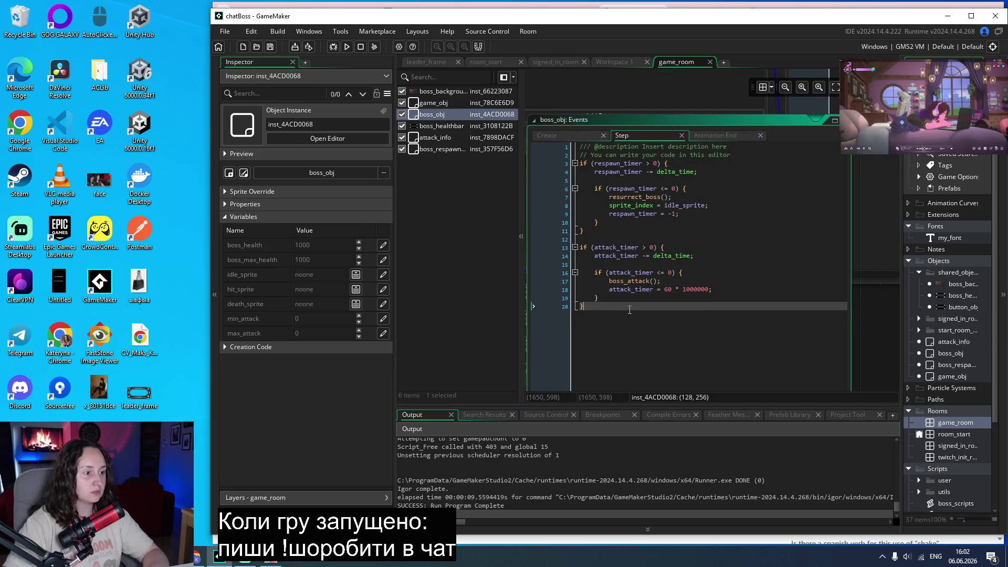
{"action": "key", "text": "Return"}
{"action": "key", "text": "Return"}
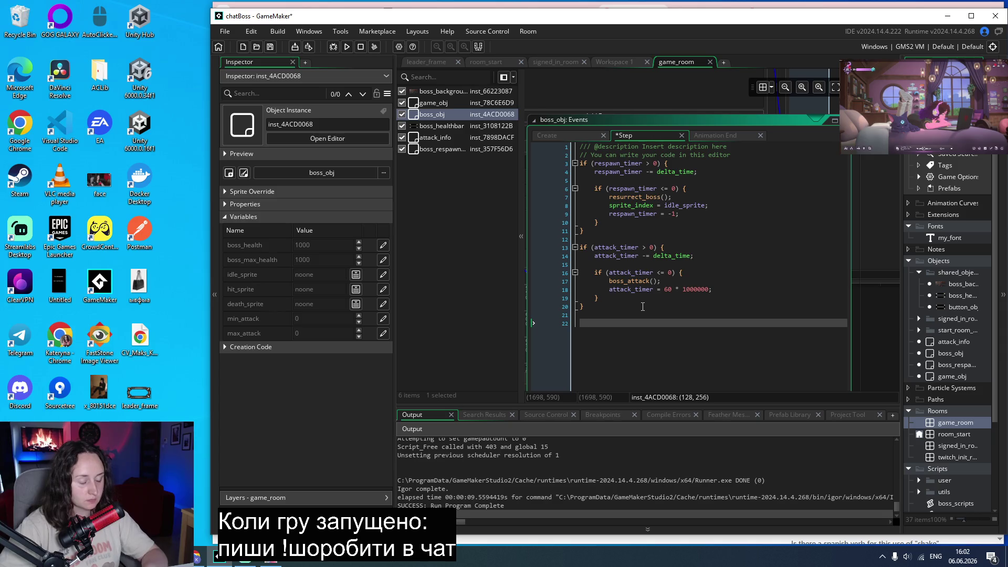
{"action": "key", "text": "ctrl+v"}
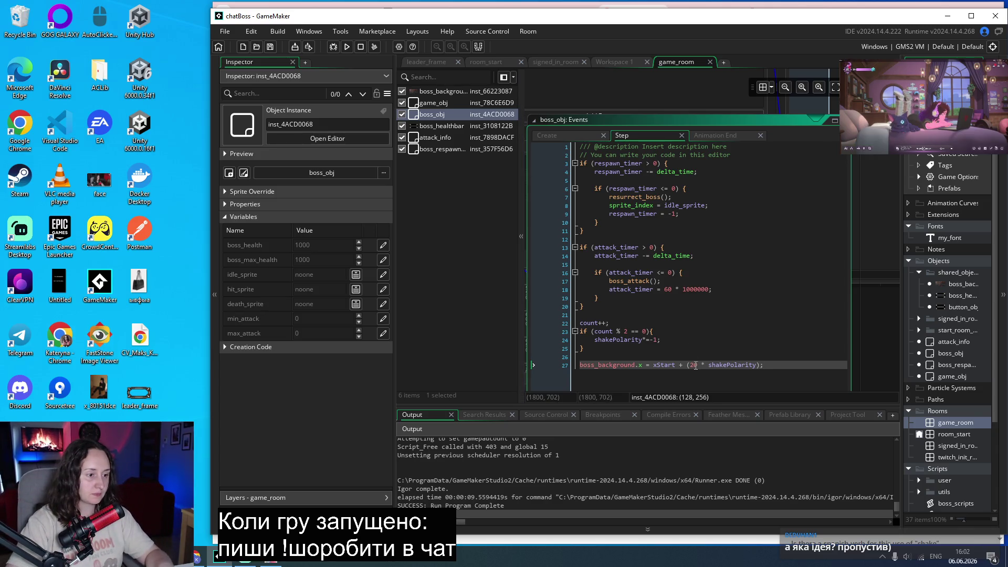
{"action": "key", "text": "Delete"}
{"action": "type", "text": "1"}
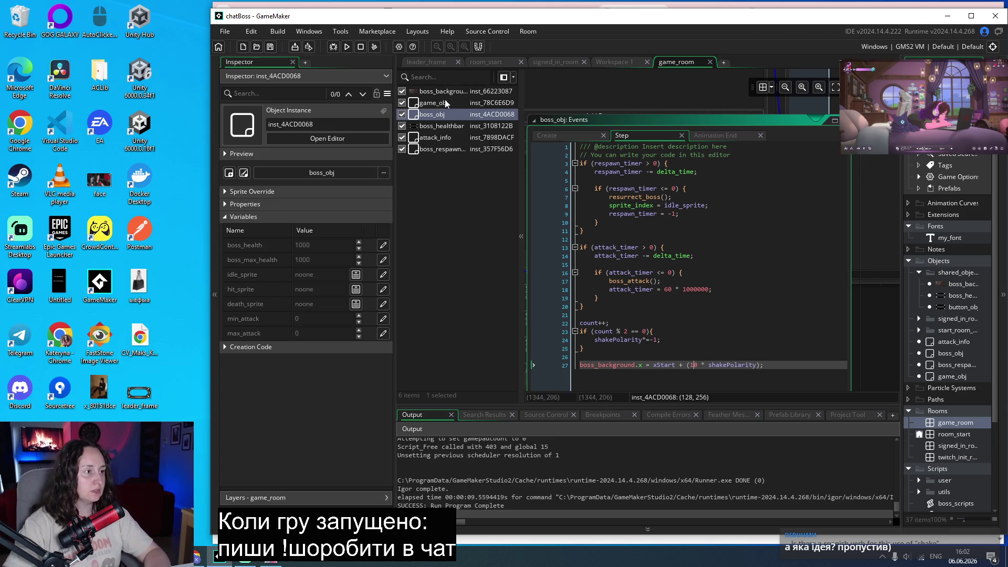
{"action": "left_click", "coordinate": [348, 47]}
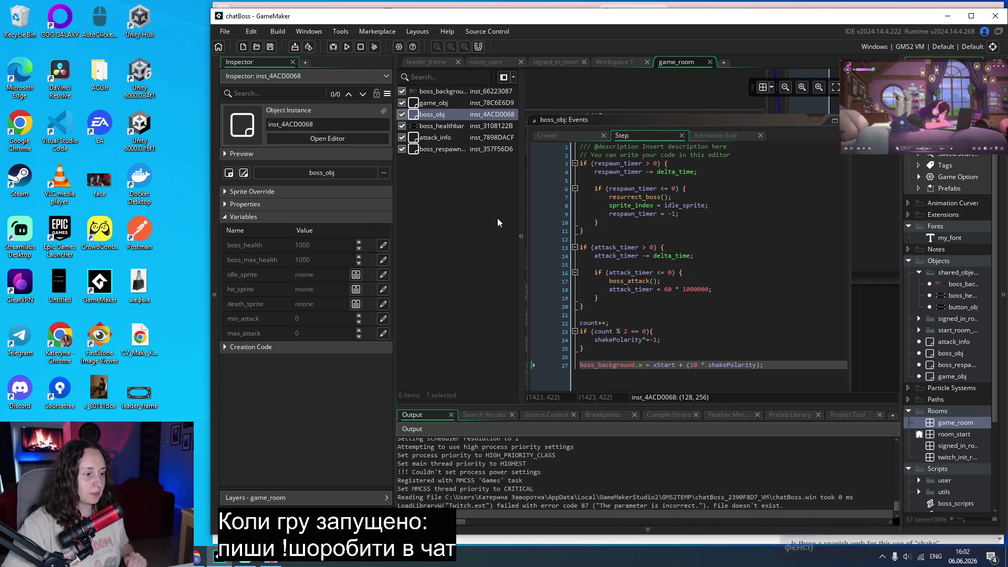
Start the game, abort on the 'count not set' error at boss_obj Step line 22, and maximize the editor.
{"action": "left_click_drag", "start_coordinate": [496, 128], "coordinate": [118, 96]}
{"action": "left_click", "coordinate": [151, 284]}
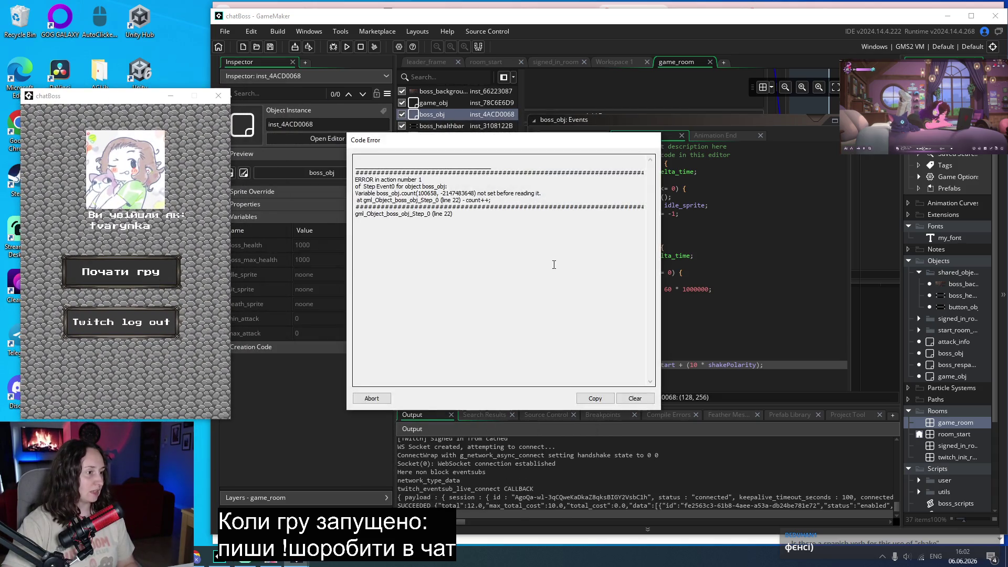
{"action": "left_click", "coordinate": [374, 398]}
{"action": "scroll", "coordinate": [552, 298], "scroll_direction": "left", "scroll_amount": 3}
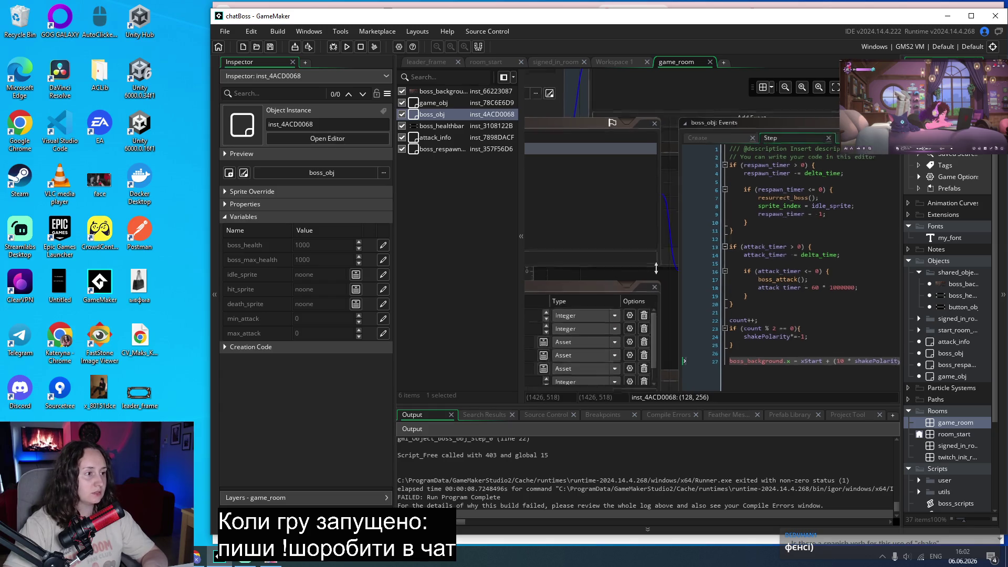
{"action": "left_click", "coordinate": [972, 16]}
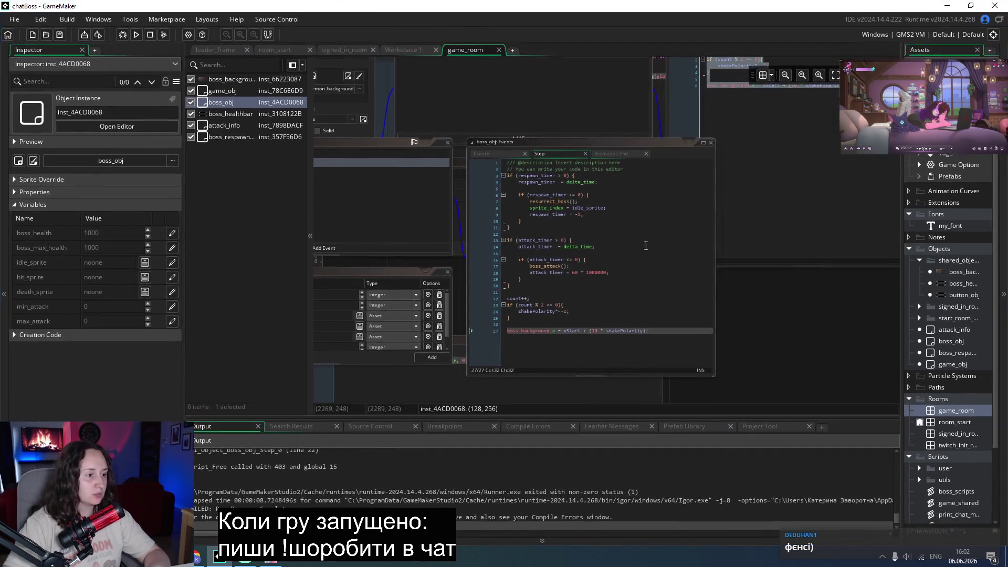
Add an Integer variable count to boss_obj's variable definitions.
{"action": "scroll", "coordinate": [385, 326], "scroll_direction": "left", "scroll_amount": 3}
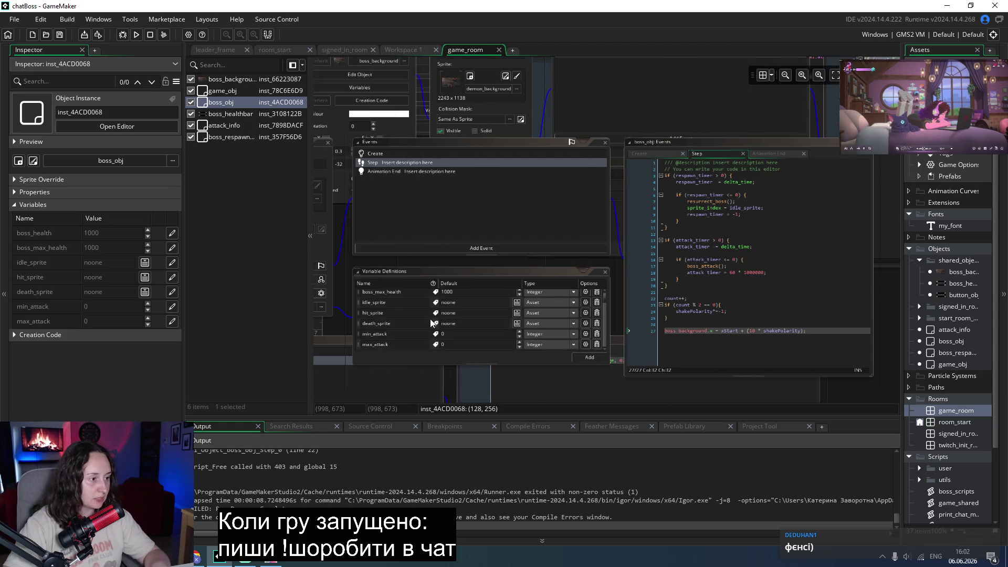
{"action": "left_click", "coordinate": [583, 358]}
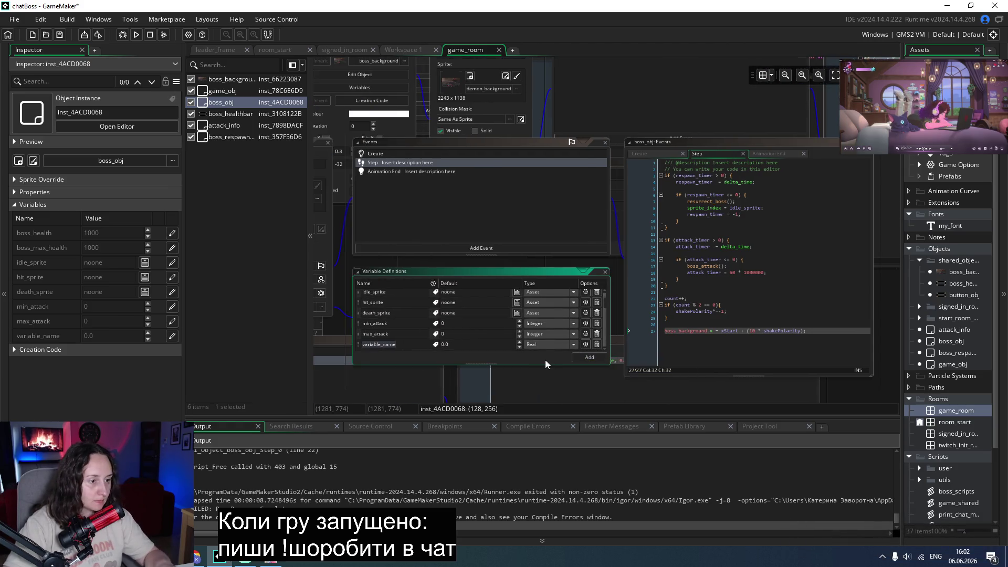
{"action": "type", "text": "count"}
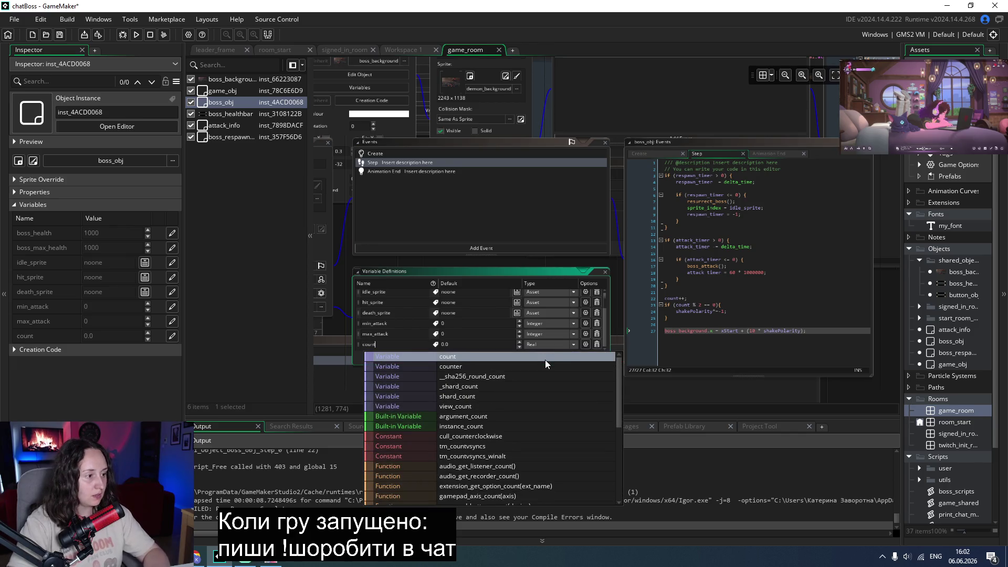
{"action": "key", "text": "Return"}
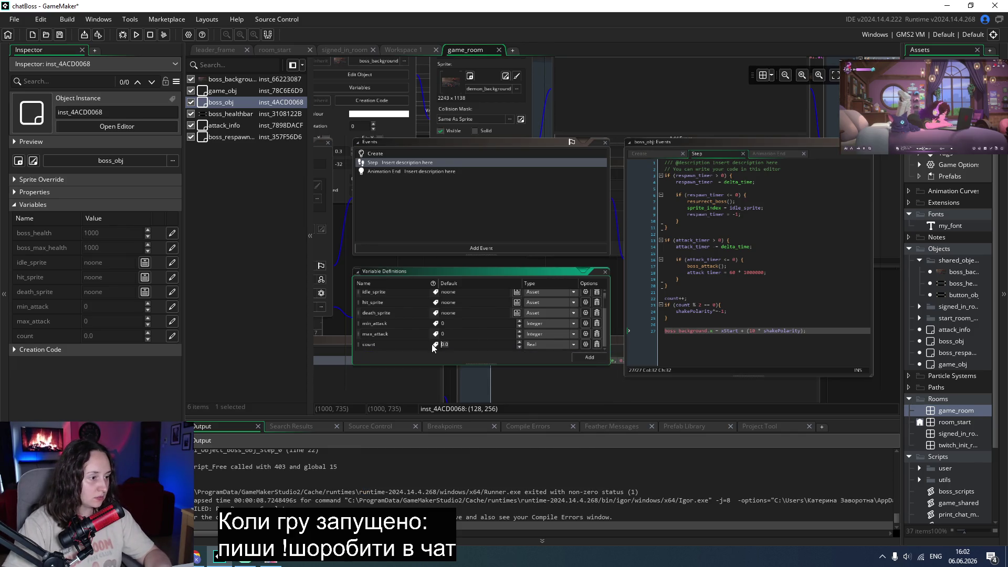
{"action": "left_click", "coordinate": [564, 347]}
{"action": "left_click", "coordinate": [551, 369]}
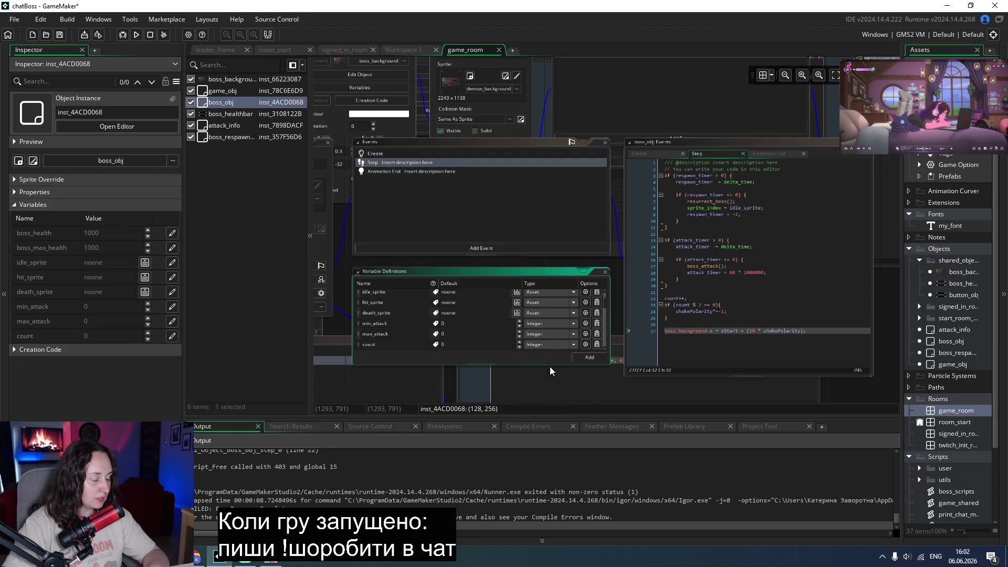
Add shakePolarity as an Integer variable with default 1, copying its name from the Step code.
{"action": "left_click", "coordinate": [589, 357]}
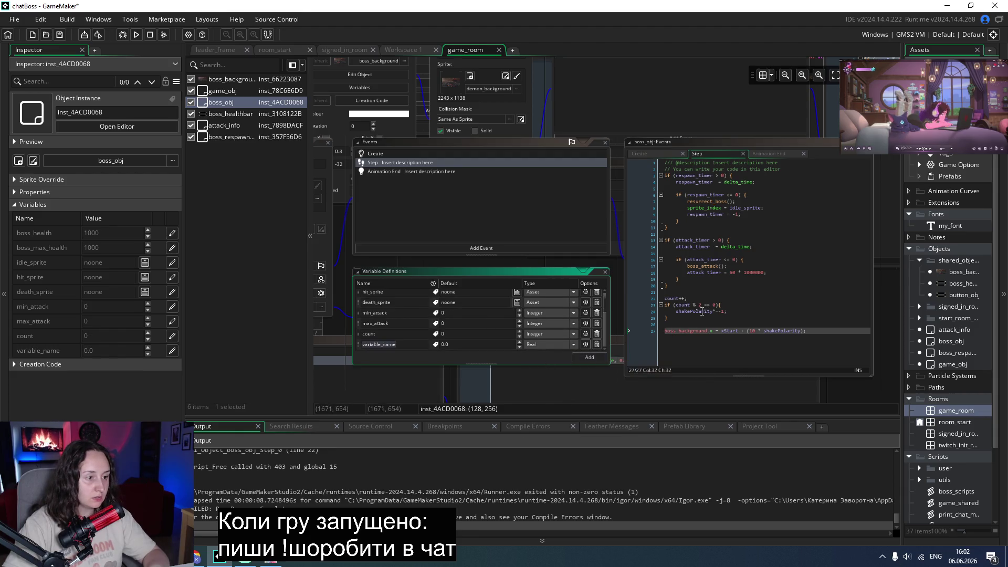
{"action": "left_click", "coordinate": [701, 312]}
{"action": "double_click", "coordinate": [701, 312]}
{"action": "key", "text": "ctrl+c"}
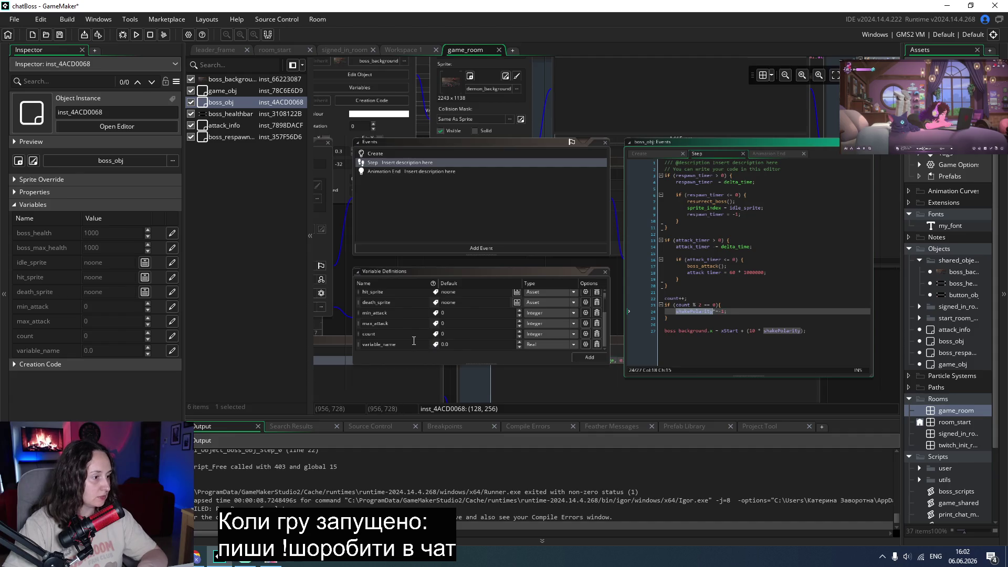
{"action": "double_click", "coordinate": [414, 342]}
{"action": "key", "text": "ctrl+v"}
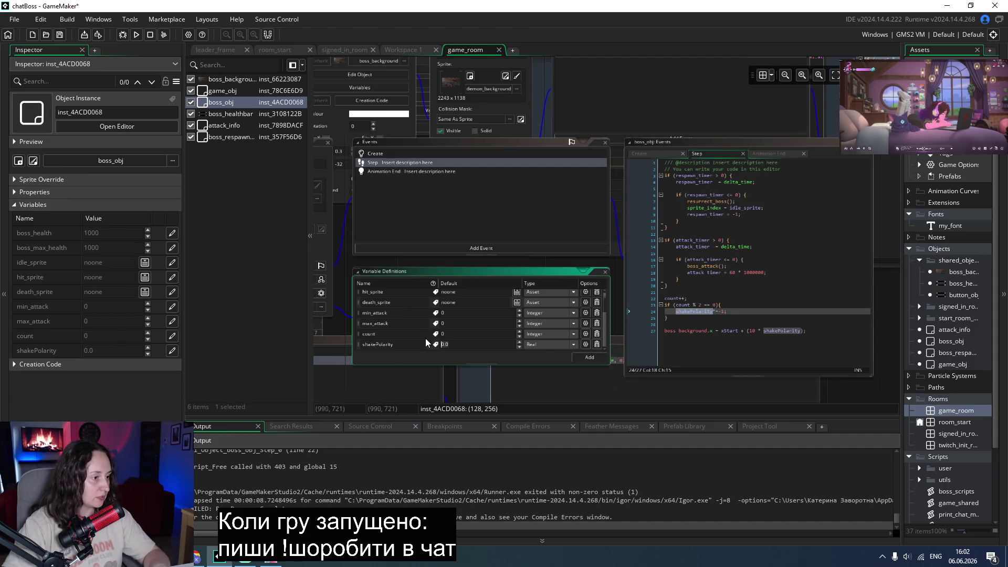
{"action": "left_click", "coordinate": [570, 346]}
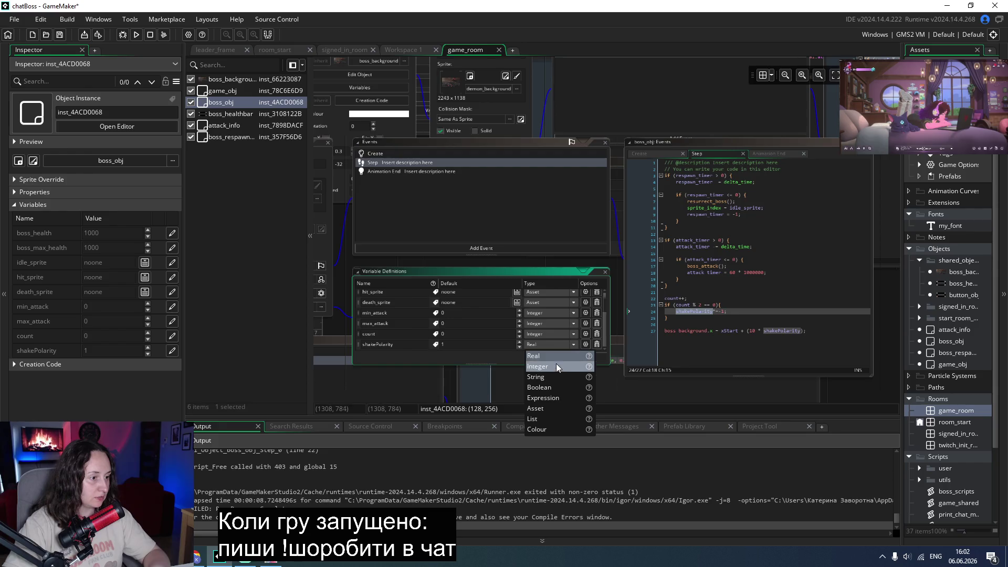
{"action": "left_click", "coordinate": [570, 361]}
{"action": "scroll", "coordinate": [495, 372], "scroll_direction": "up", "scroll_amount": 2}
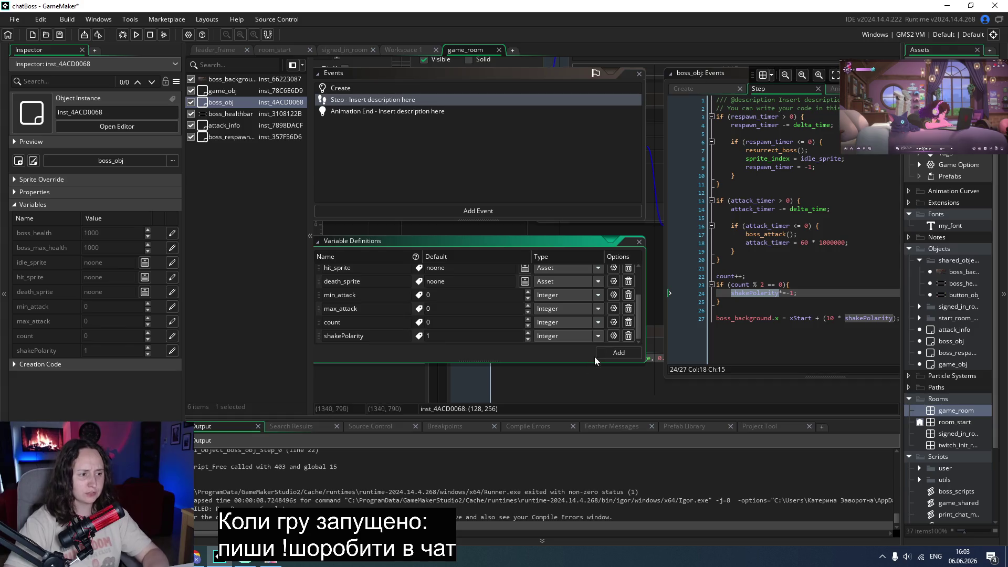
Add xStart as an Integer variable with default 0.
{"action": "left_click", "coordinate": [620, 352]}
{"action": "left_click", "coordinate": [812, 318]}
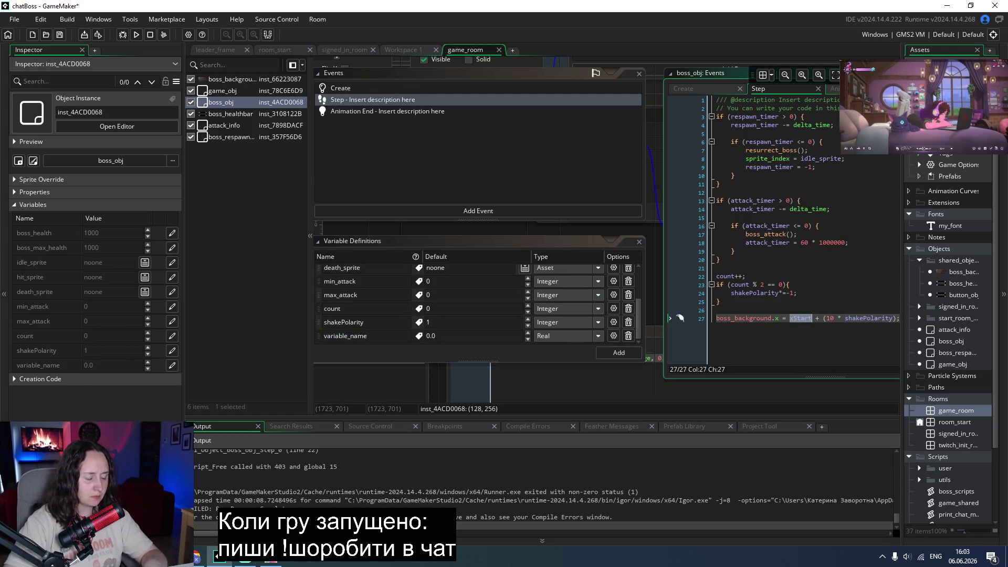
{"action": "double_click", "coordinate": [380, 336]}
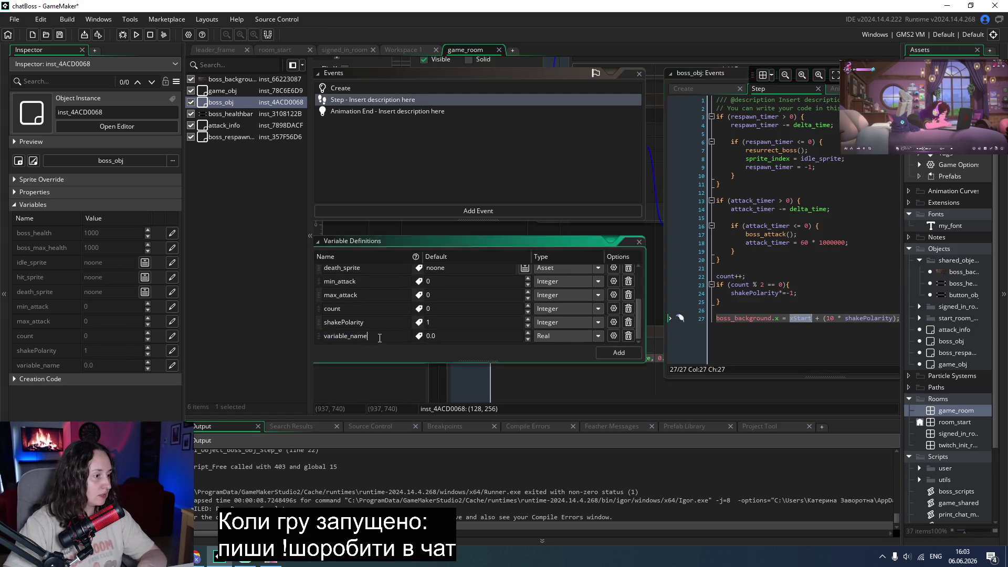
{"action": "type", "text": "xStart"}
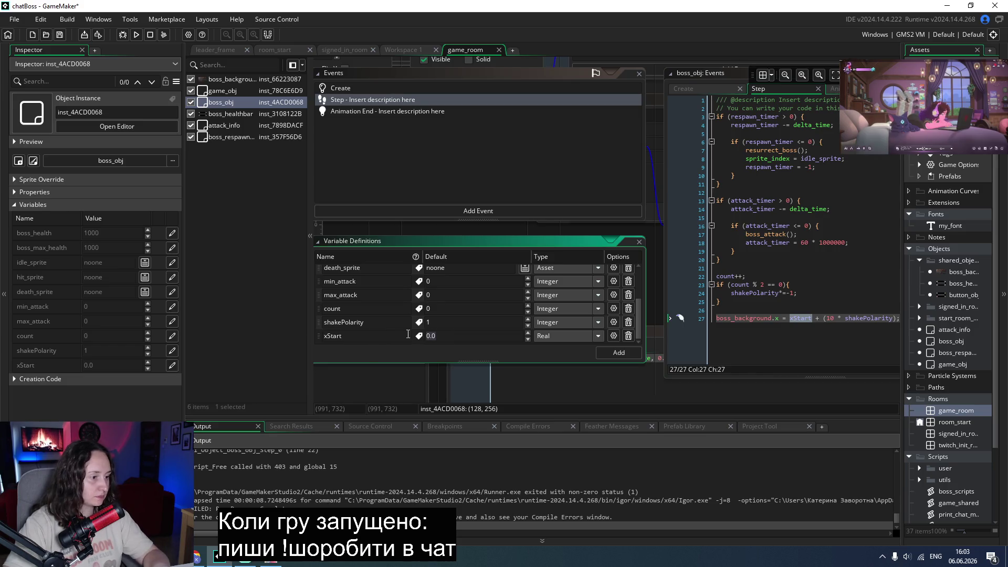
{"action": "left_click", "coordinate": [598, 339]}
{"action": "left_click", "coordinate": [565, 363]}
{"action": "scroll", "coordinate": [654, 315], "scroll_direction": "up", "scroll_amount": 2}
{"action": "left_click", "coordinate": [706, 199]}
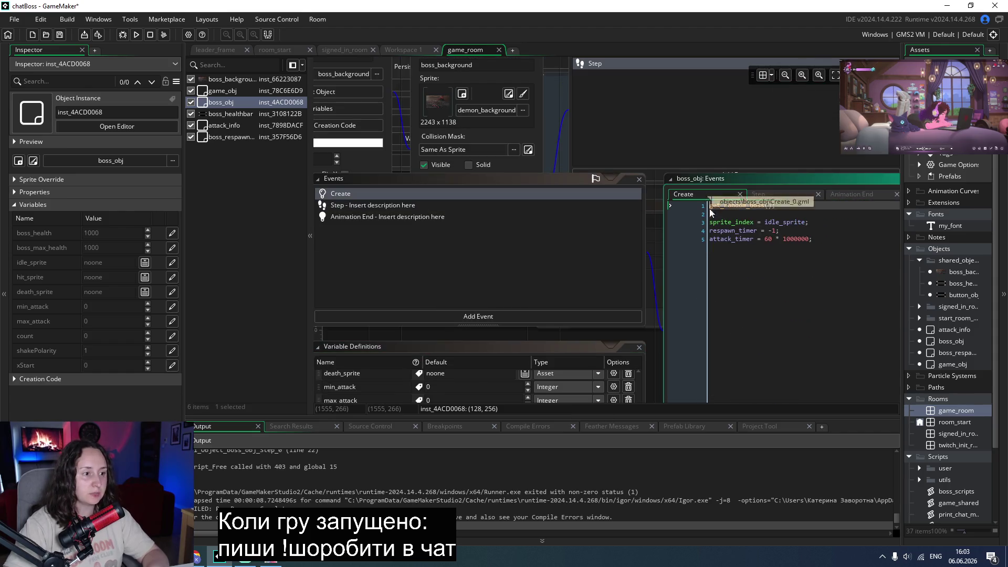
Append xStart = boss_obj.bbox_left; after line 5 of boss_obj's Create event, then run the game.
{"action": "left_click", "coordinate": [855, 237]}
{"action": "key", "text": "Return"}
{"action": "key", "text": "Return"}
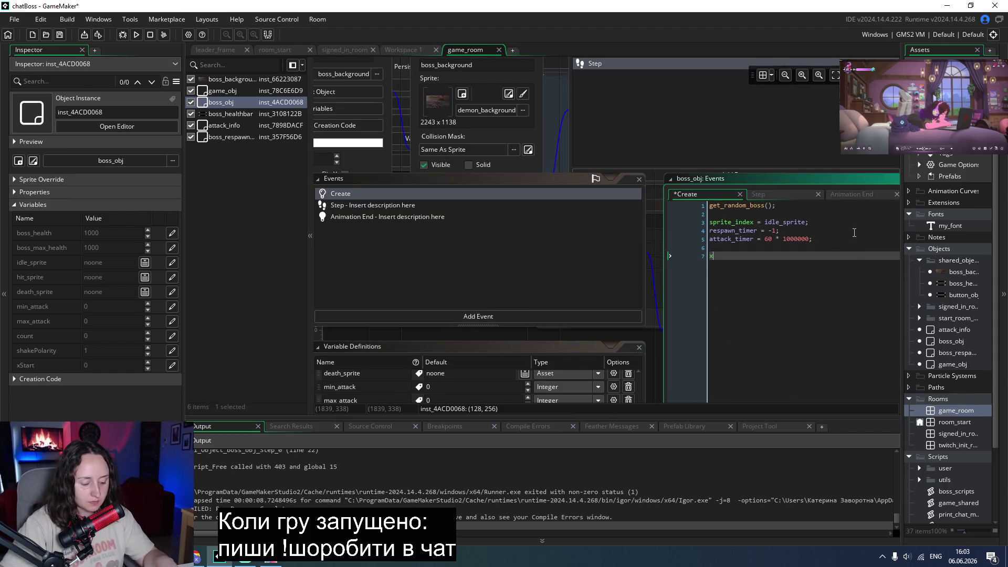
{"action": "type", "text": "xSt"}
{"action": "key", "text": "Return"}
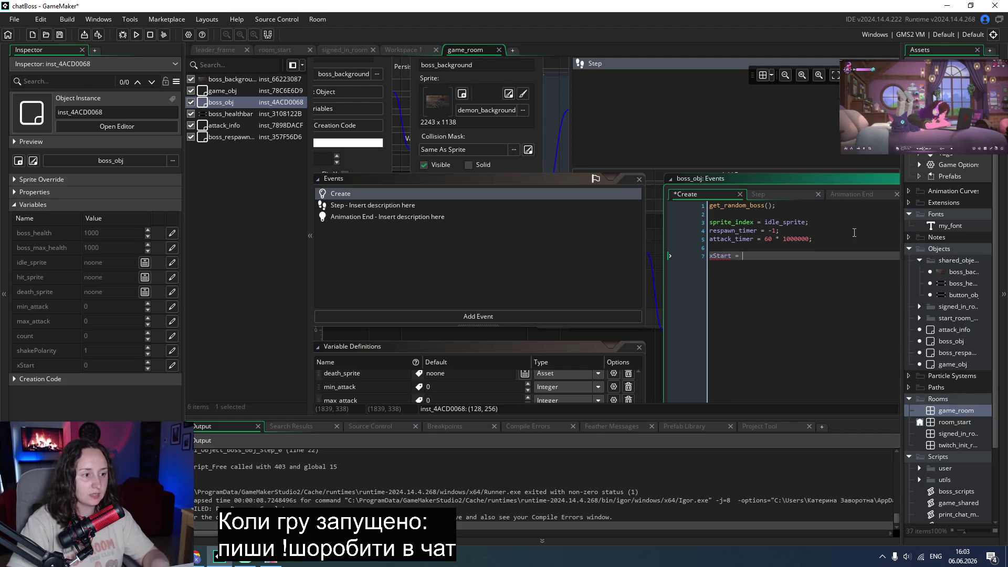
{"action": "type", "text": "boss"}
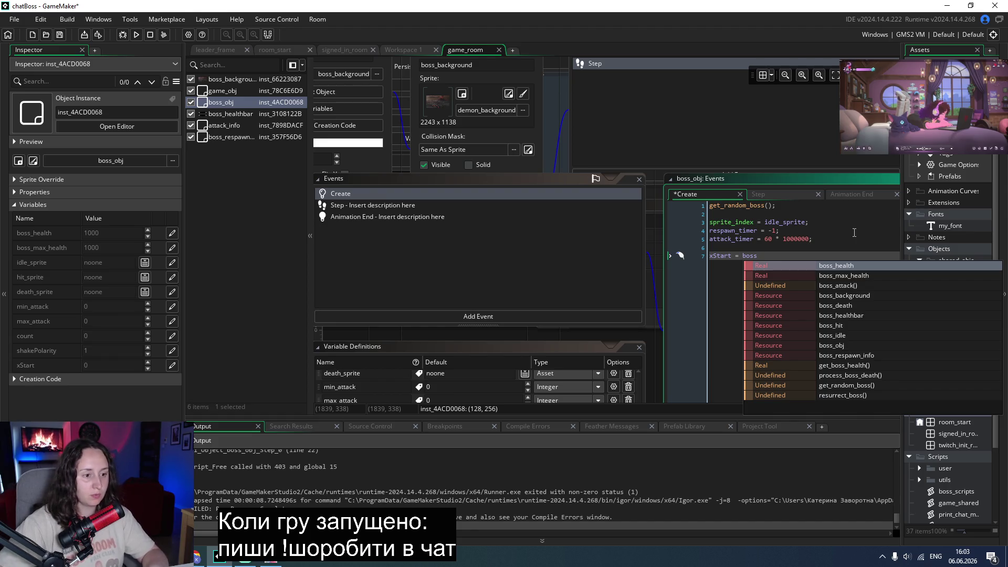
{"action": "key", "text": "Down"}
{"action": "key", "text": "Down"}
{"action": "key", "text": "Down"}
{"action": "key", "text": "Return"}
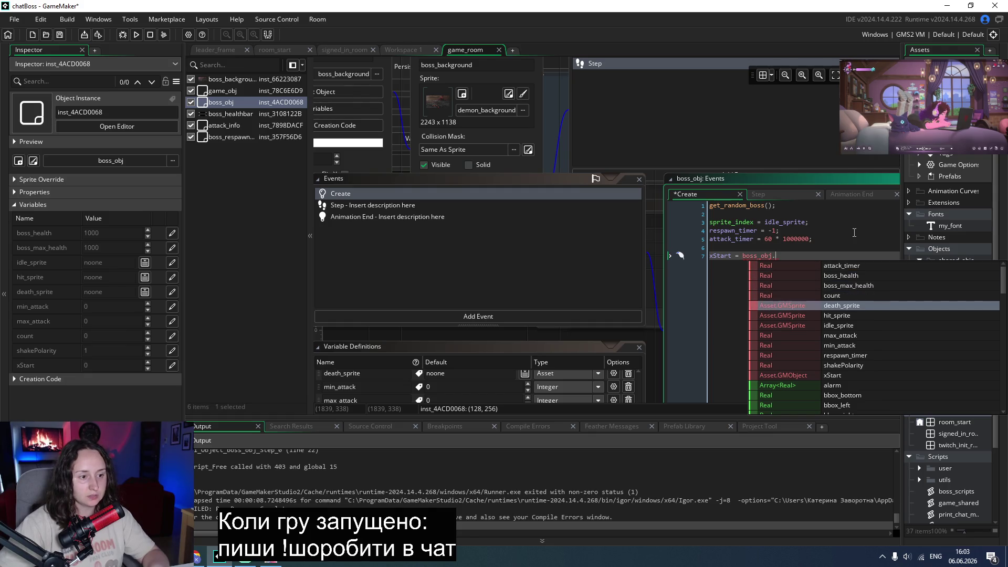
{"action": "key", "text": "Down"}
{"action": "key", "text": "Down"}
{"action": "key", "text": "Down"}
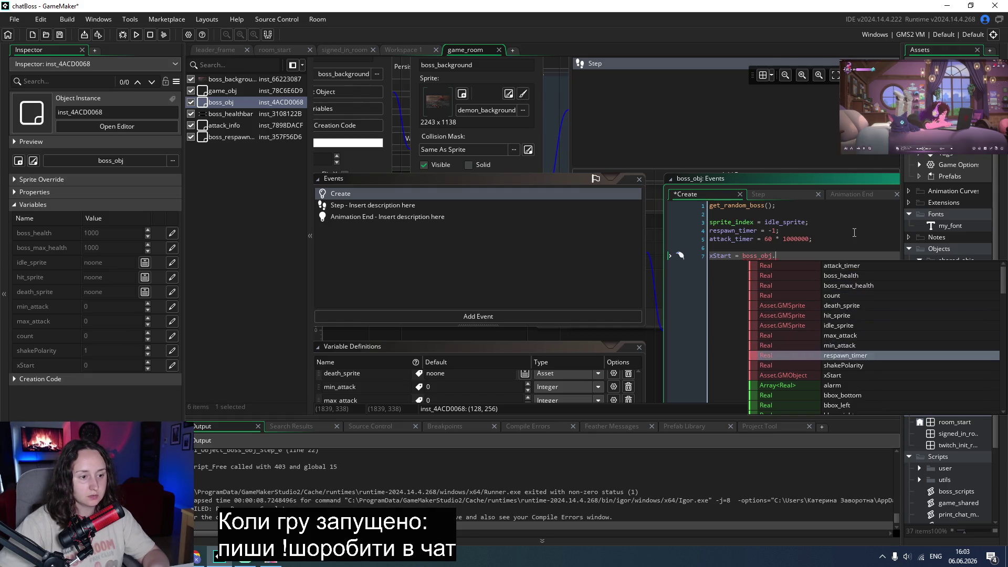
{"action": "key", "text": "Up"}
{"action": "key", "text": "Return"}
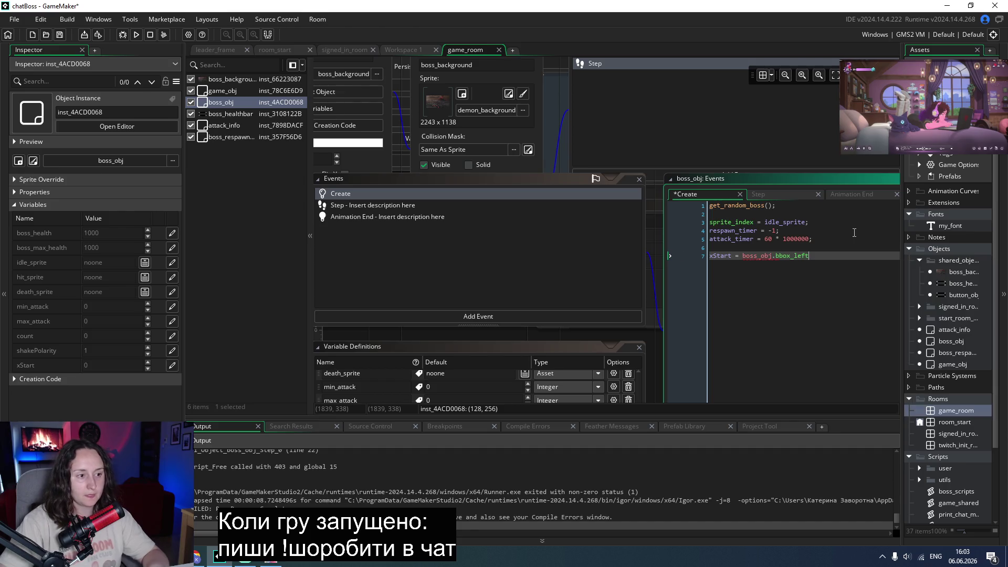
{"action": "type", "text": ";"}
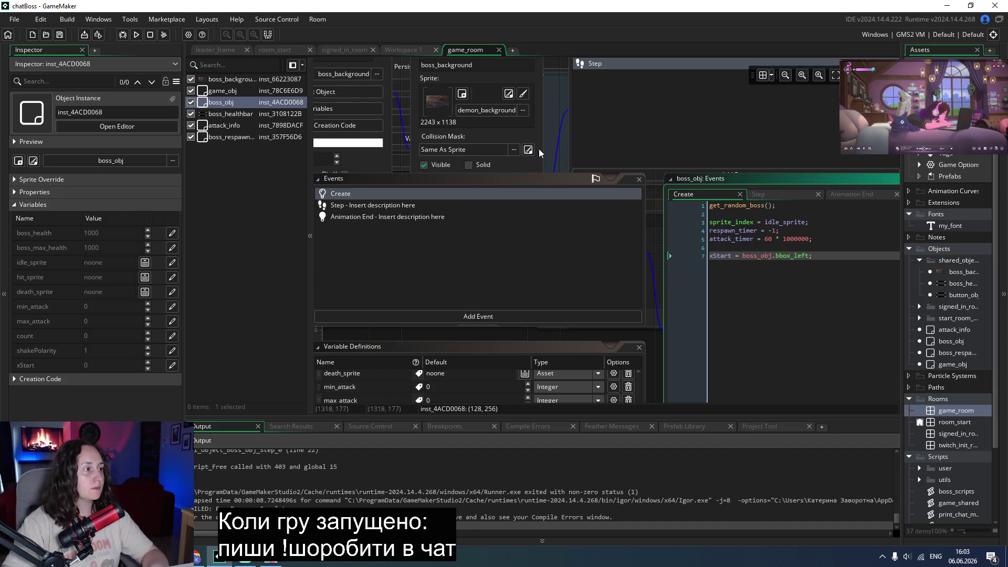
{"action": "left_click", "coordinate": [135, 36]}
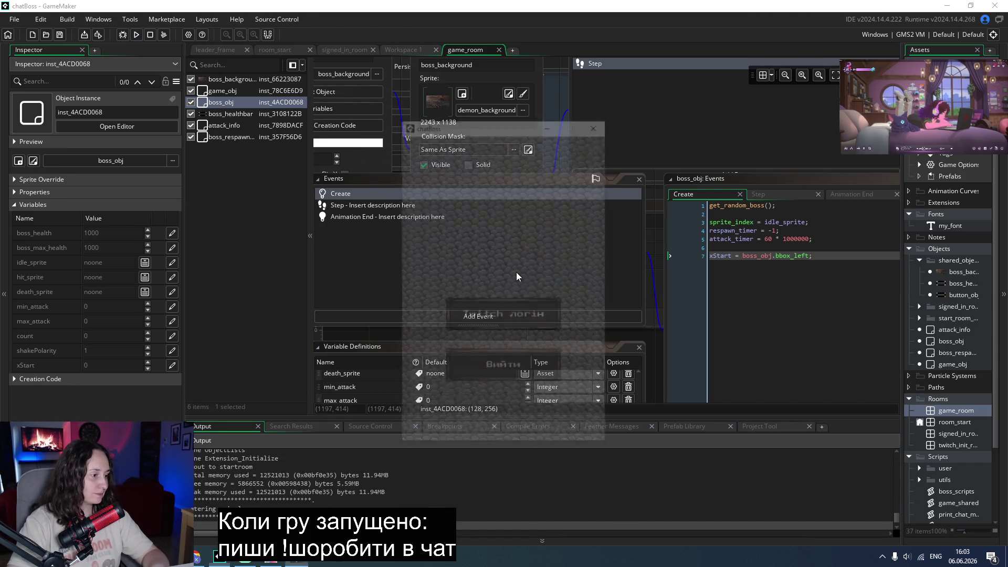
{"action": "left_click", "coordinate": [517, 294]}
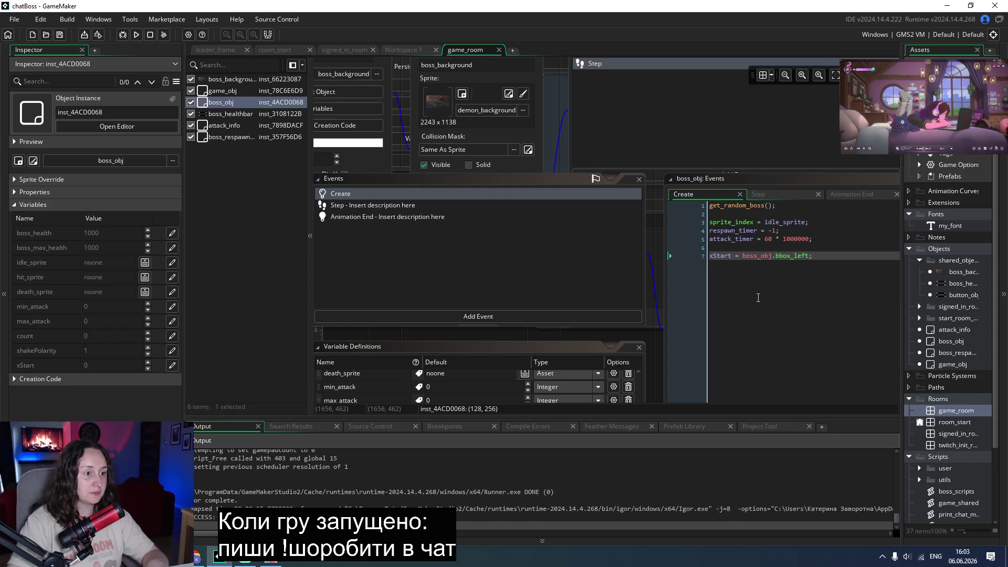
{"action": "left_click", "coordinate": [765, 200]}
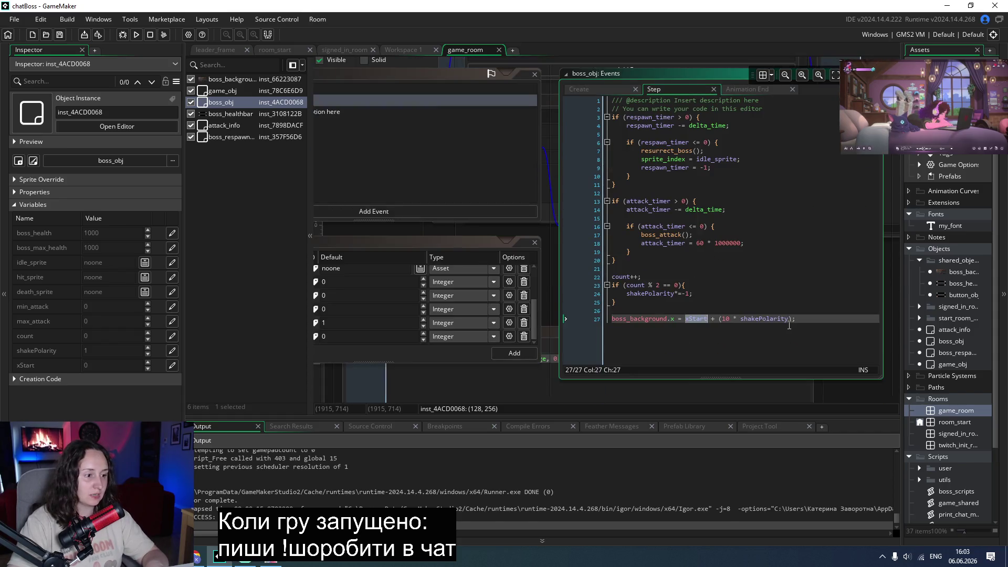
Replace boss_background with boss_obj on Step line 27.
{"action": "double_click", "coordinate": [634, 319]}
{"action": "type", "text": "bo"}
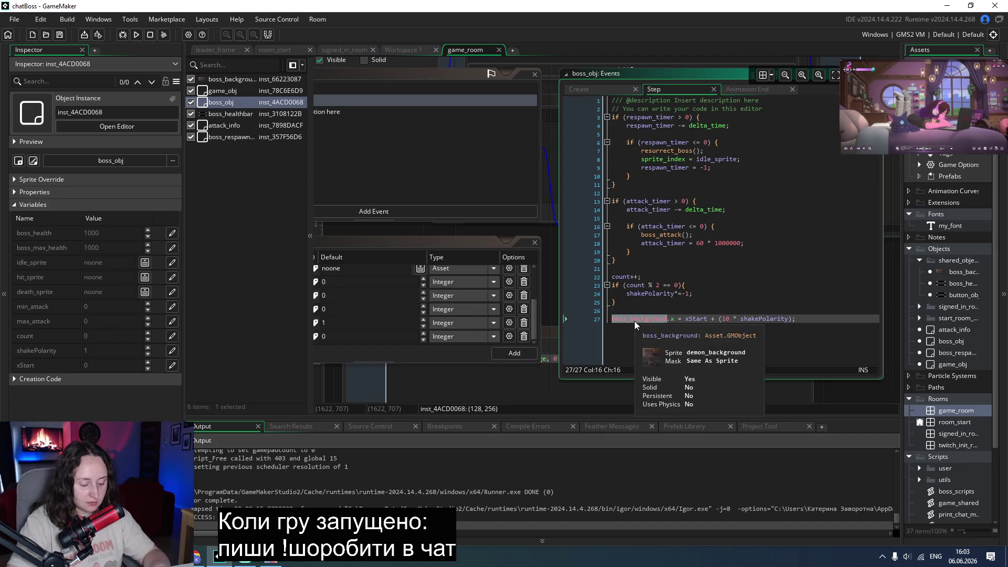
{"action": "type", "text": "ss_o"}
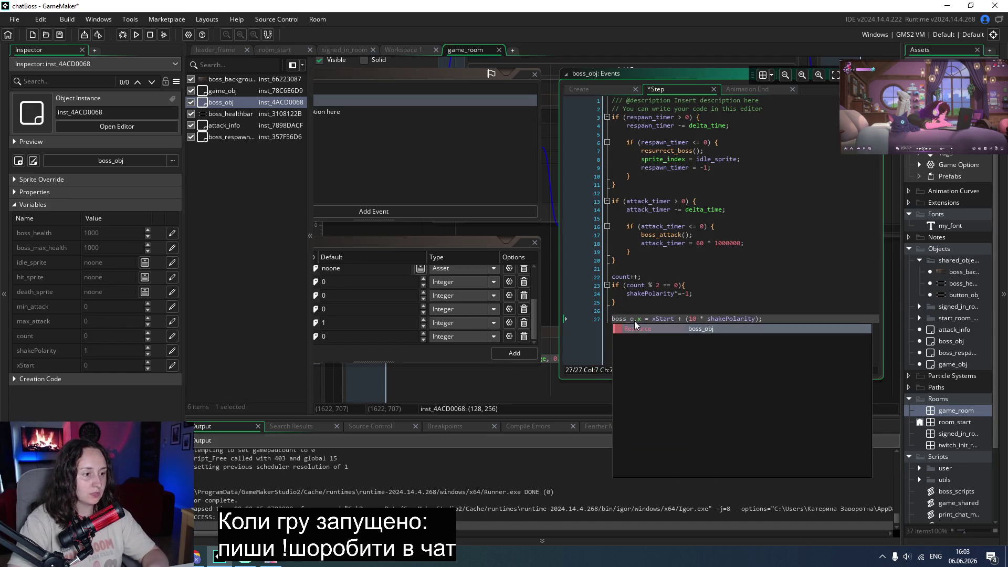
{"action": "key", "text": "Return"}
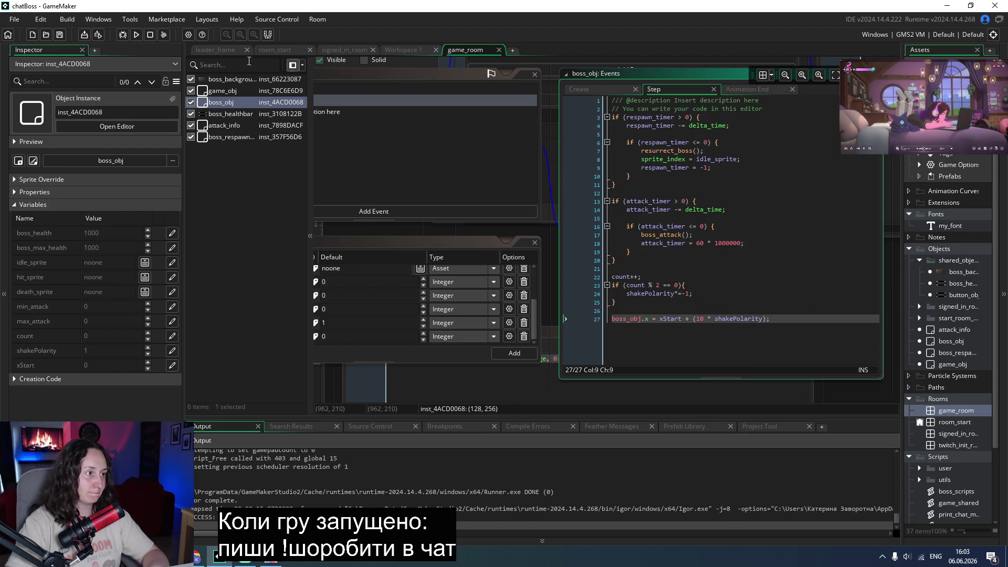
Run the game, log in with Twitch, start the boss fight, then close it.
{"action": "left_click", "coordinate": [139, 39]}
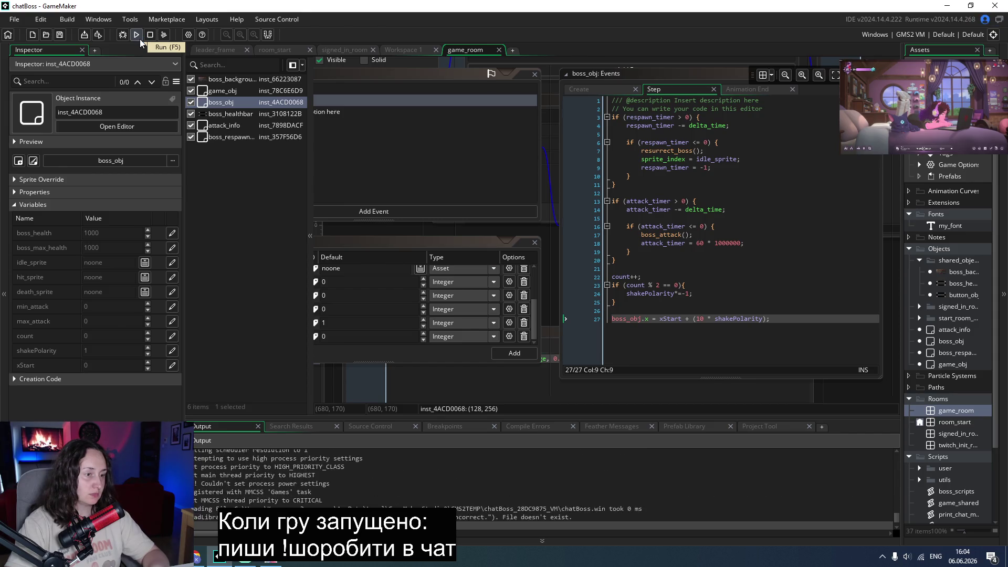
{"action": "left_click", "coordinate": [499, 310]}
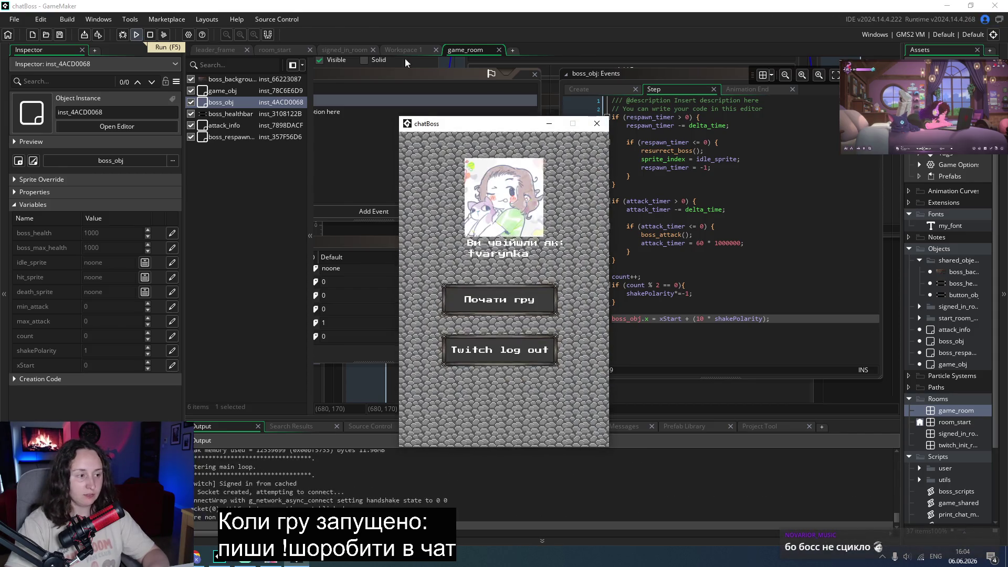
{"action": "left_click", "coordinate": [497, 304]}
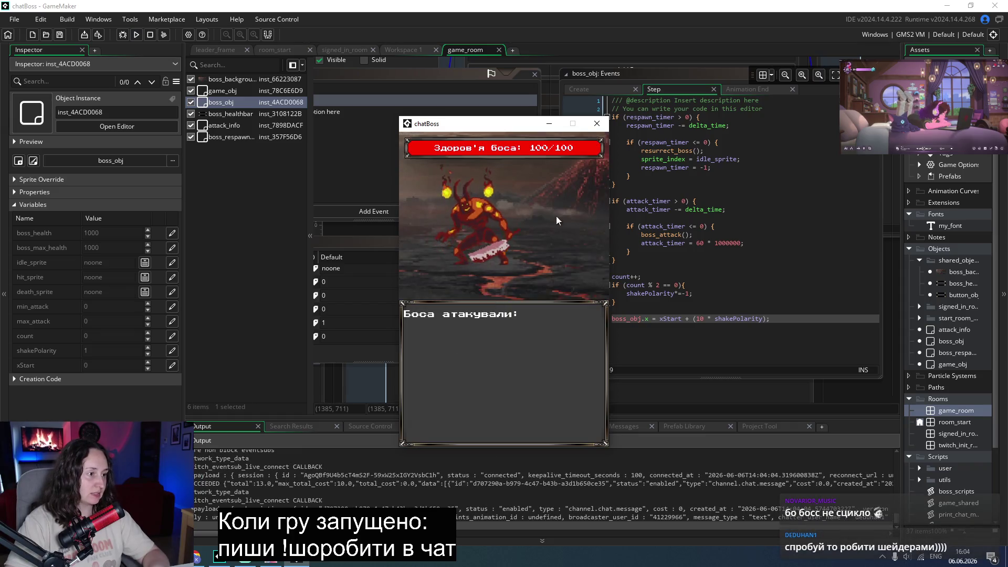
{"action": "left_click", "coordinate": [597, 125]}
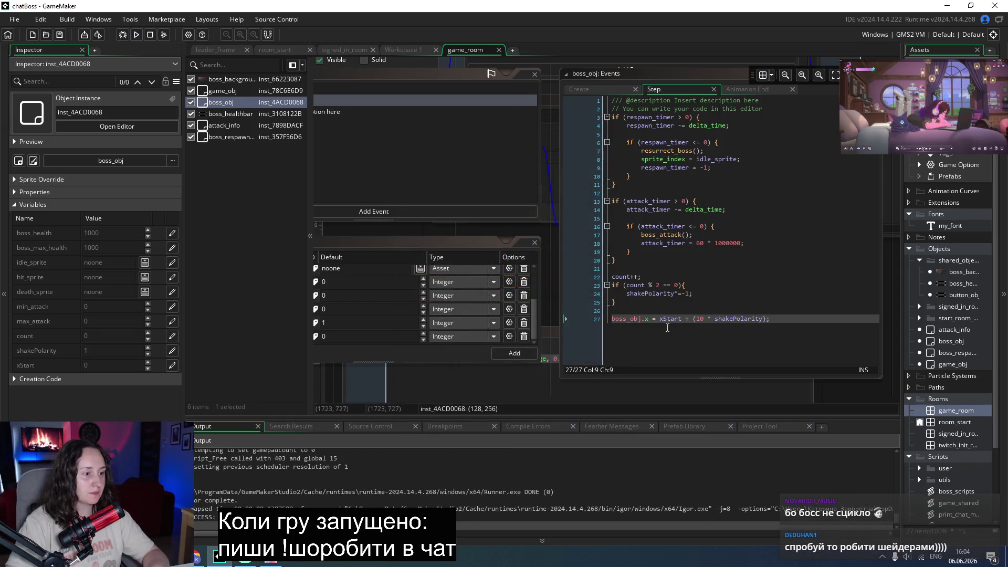
Remove the boss_obj. prefix so line 27 reads x = xStart + (10 * shakePolarity), and save.
{"action": "left_click_drag", "start_coordinate": [644, 320], "coordinate": [610, 318]}
{"action": "key", "text": "BackSpace"}
{"action": "key", "text": "Delete"}
{"action": "key", "text": "ctrl+s"}
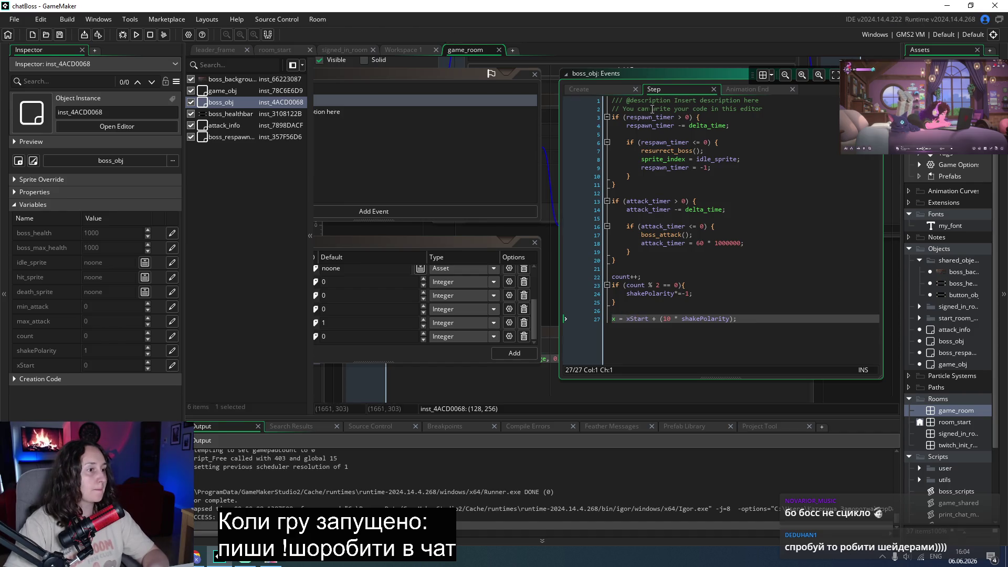
Test-run the game to the boss battle, close it, and select the boss_respawn_info instance.
{"action": "left_click", "coordinate": [136, 36]}
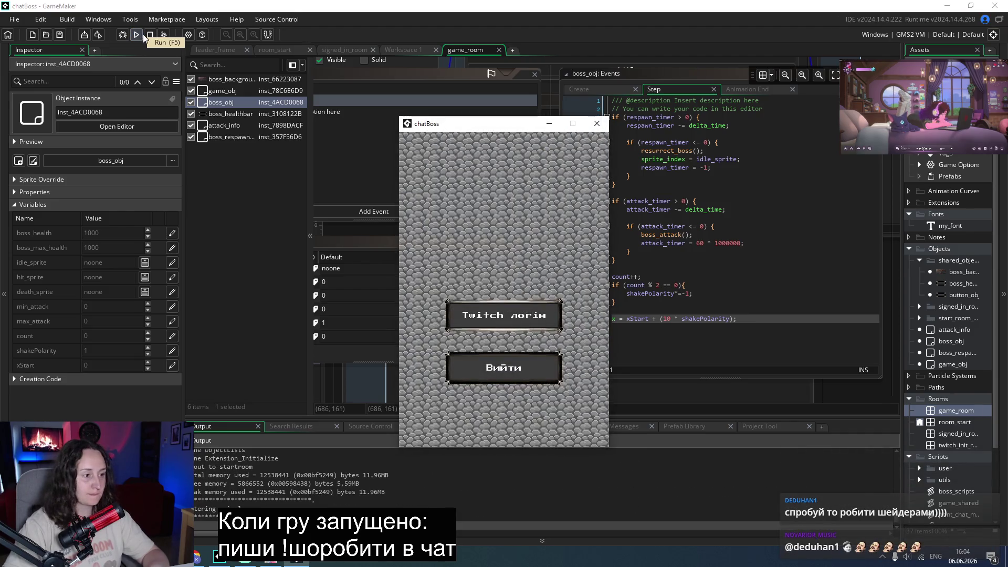
{"action": "left_click", "coordinate": [503, 295]}
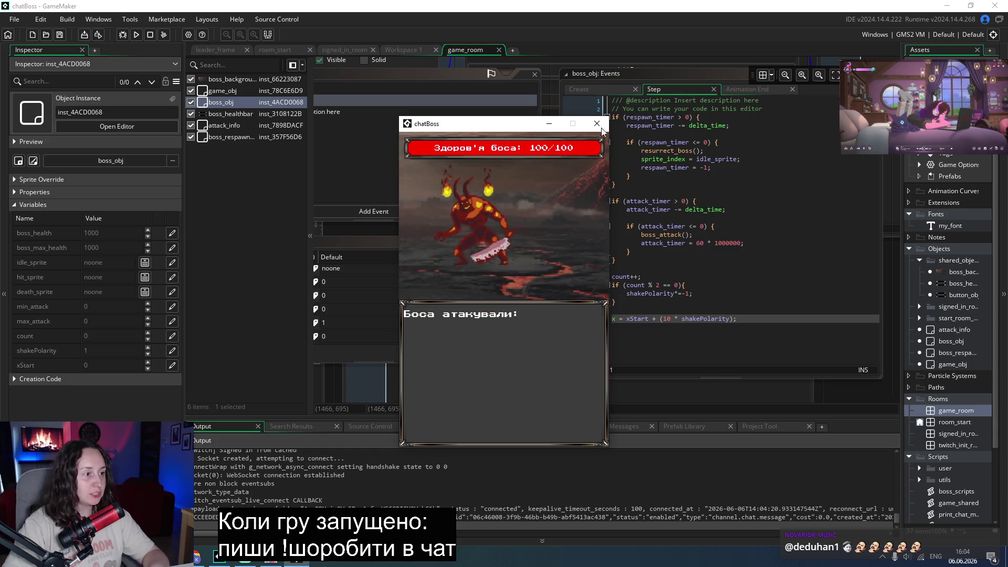
{"action": "left_click", "coordinate": [597, 123]}
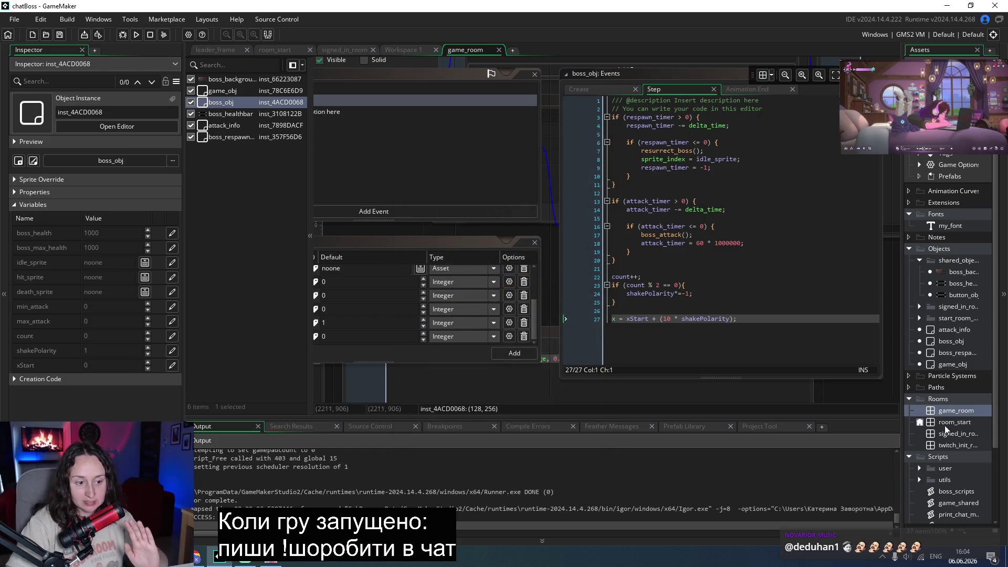
{"action": "left_click", "coordinate": [224, 138]}
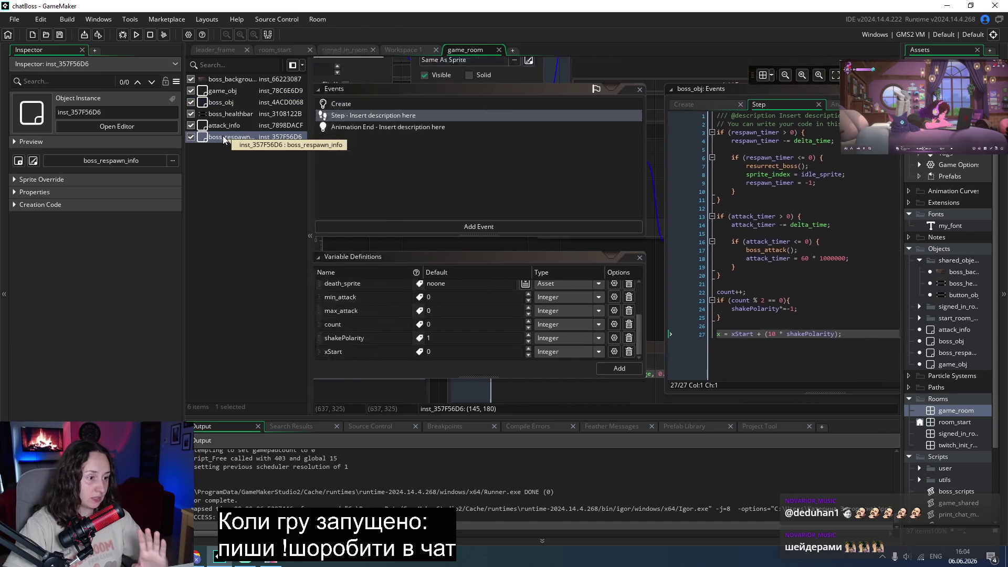
Open the boss_background object's Step code from its room instance.
{"action": "scroll", "coordinate": [492, 246], "scroll_direction": "up", "scroll_amount": 3}
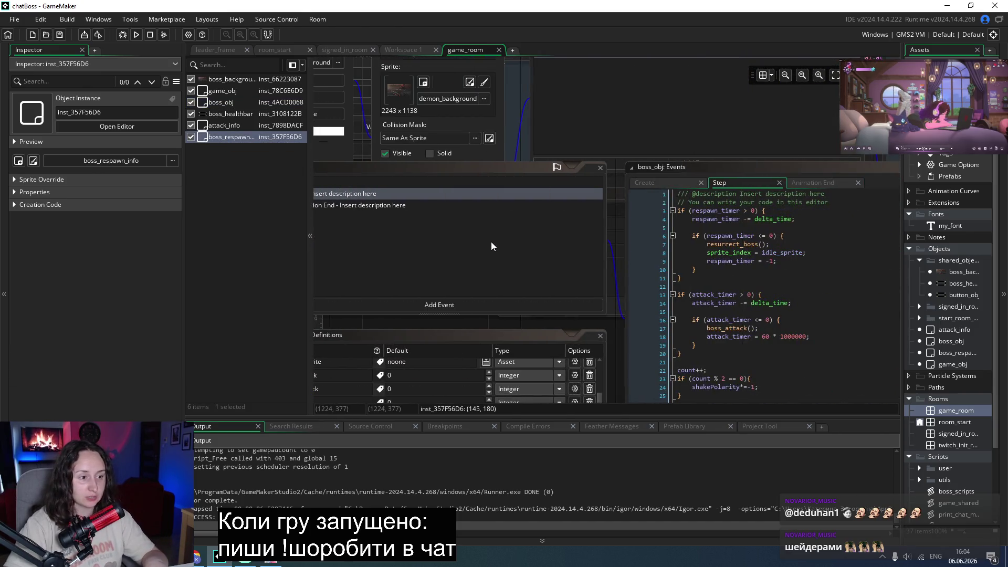
{"action": "scroll", "coordinate": [614, 302], "scroll_direction": "down", "scroll_amount": 1}
{"action": "left_click", "coordinate": [235, 128]}
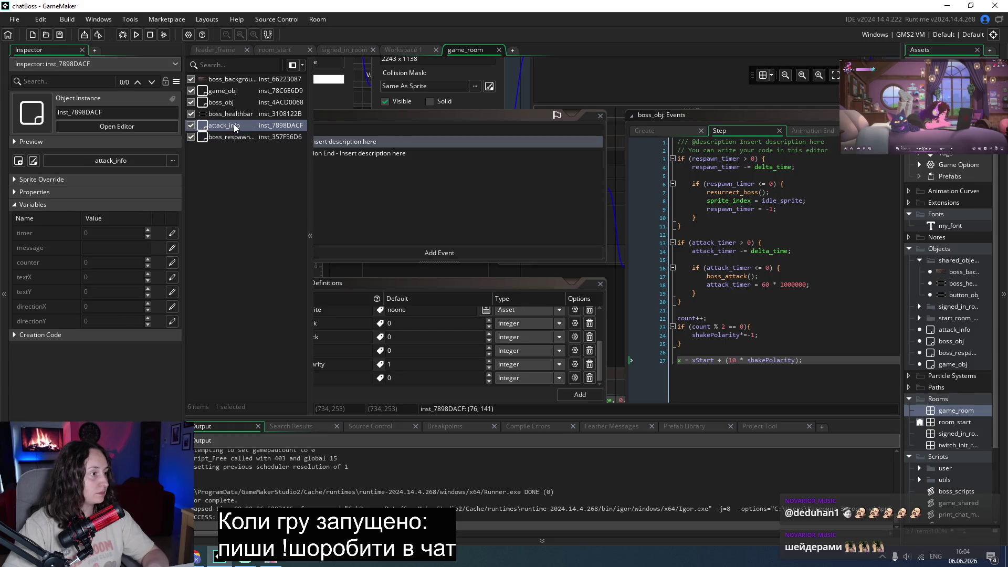
{"action": "double_click", "coordinate": [245, 80]}
{"action": "left_click", "coordinate": [709, 280]}
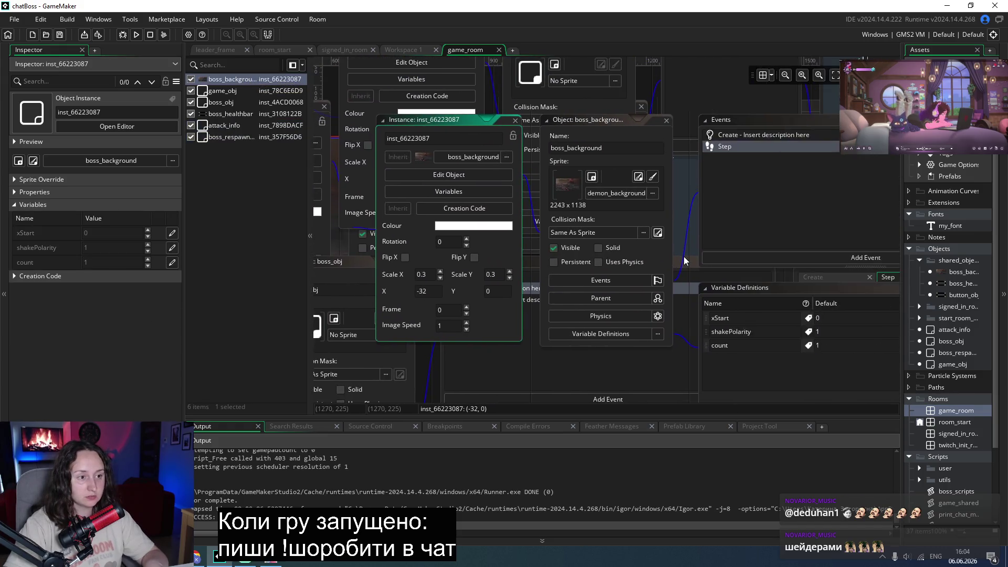
Delete the boss_background. prefix on line 6, leaving x = xStart + (20 * shakePolarity), then open game_obj.
{"action": "left_click_drag", "start_coordinate": [688, 188], "coordinate": [610, 193]}
{"action": "key", "text": "Delete"}
{"action": "key", "text": "Delete"}
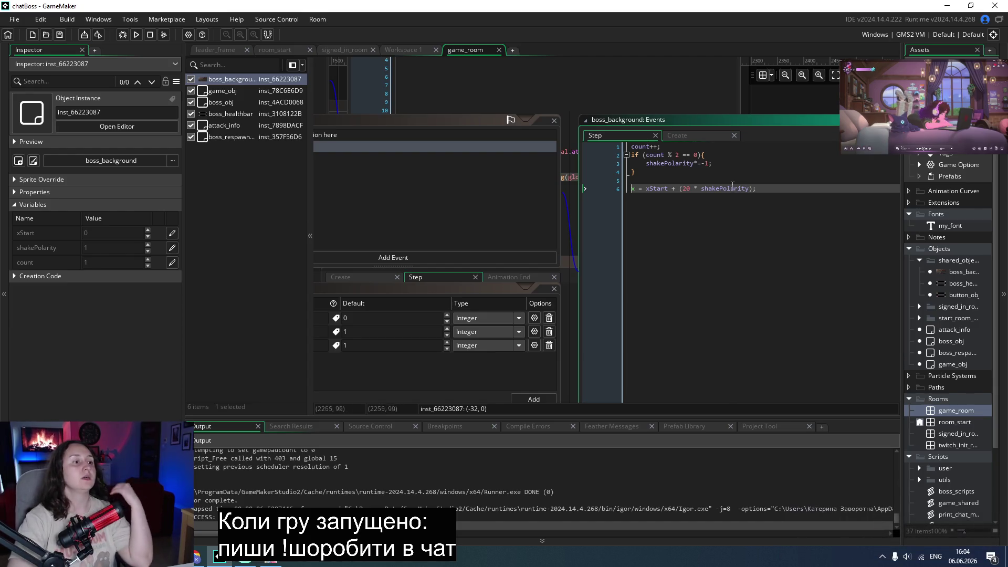
{"action": "mouse_move", "coordinate": [744, 187]}
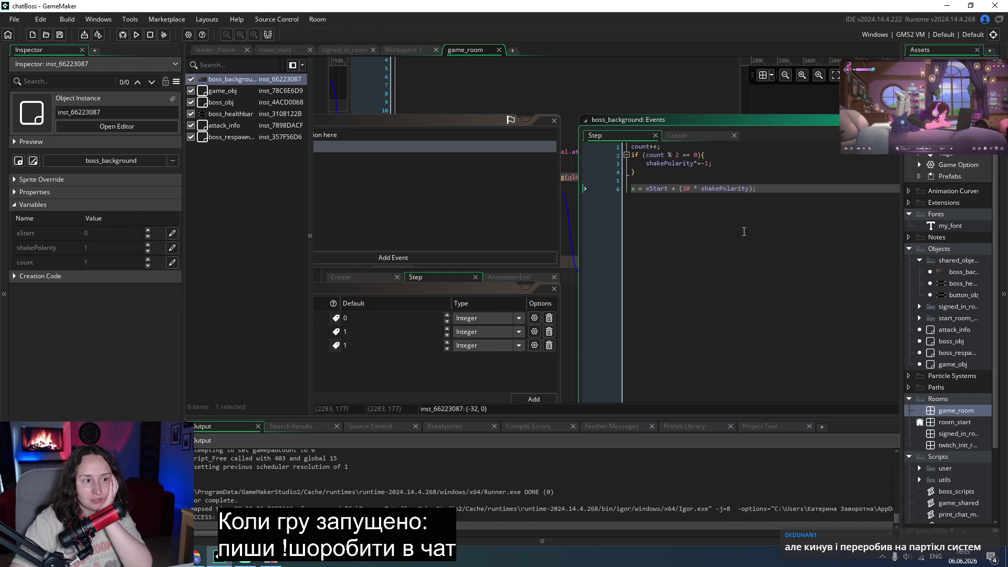
{"action": "double_click", "coordinate": [951, 365]}
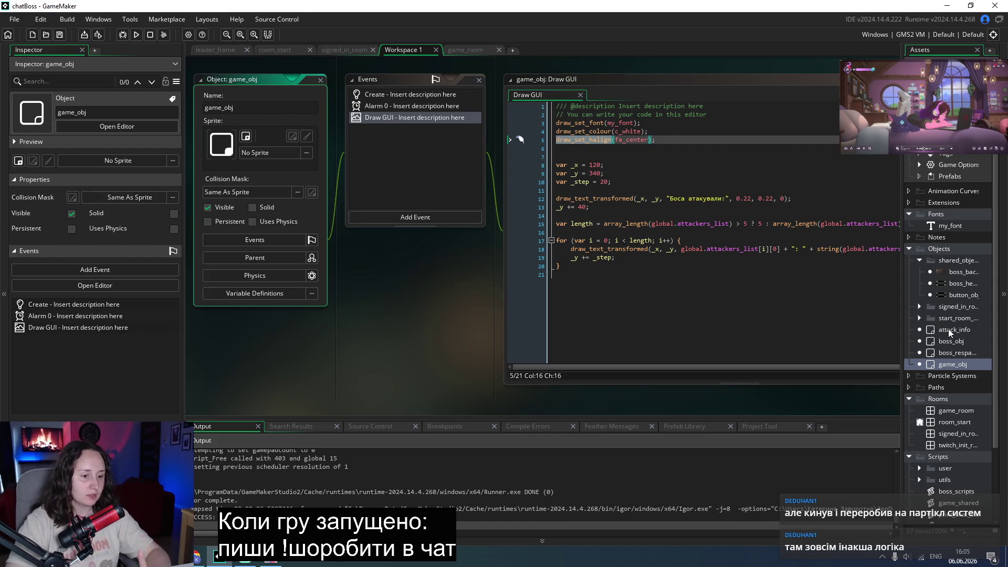
Open the boss_scripts script from the Scripts > utils folder.
{"action": "left_click", "coordinate": [721, 303]}
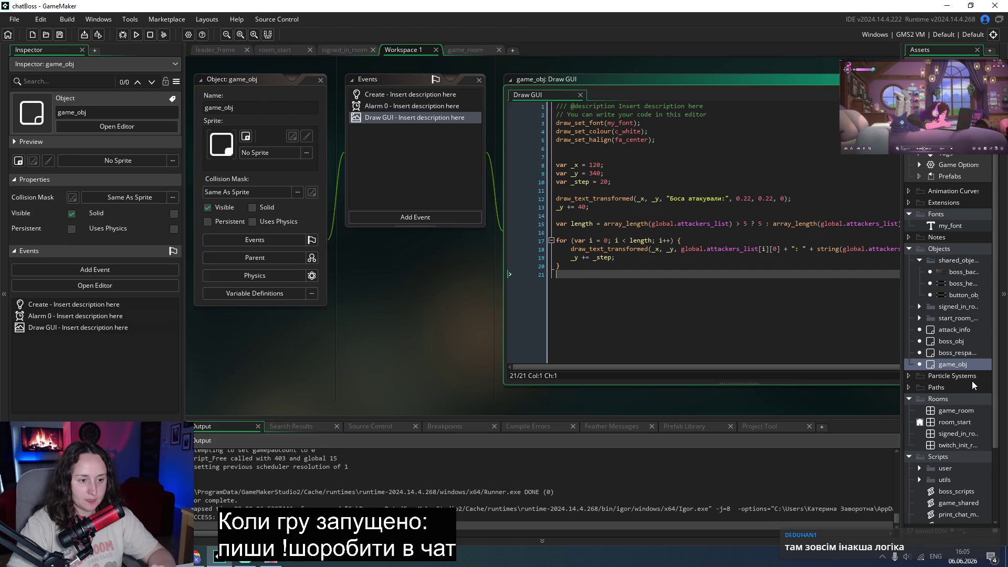
{"action": "scroll", "coordinate": [972, 381], "scroll_direction": "down", "scroll_amount": 3}
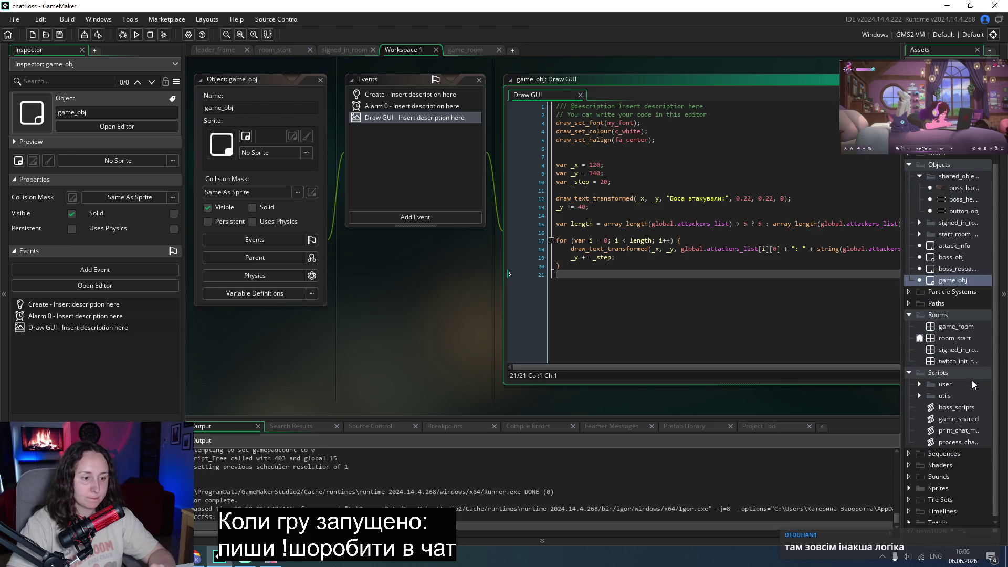
{"action": "left_click", "coordinate": [918, 391]}
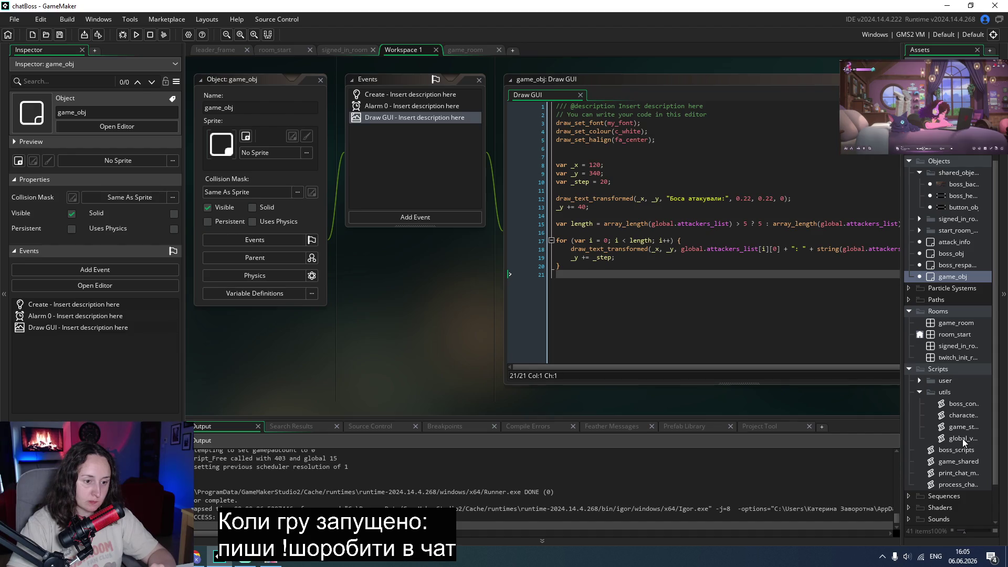
{"action": "double_click", "coordinate": [953, 451]}
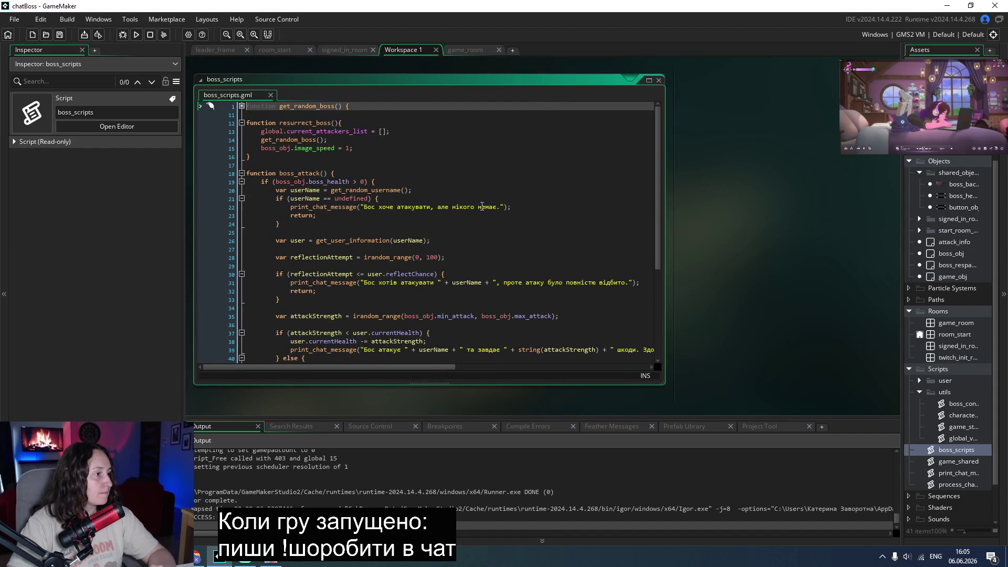
Review the user_attack script's cooldown and attack functions, then reopen game_obj.
{"action": "left_click", "coordinate": [241, 174]}
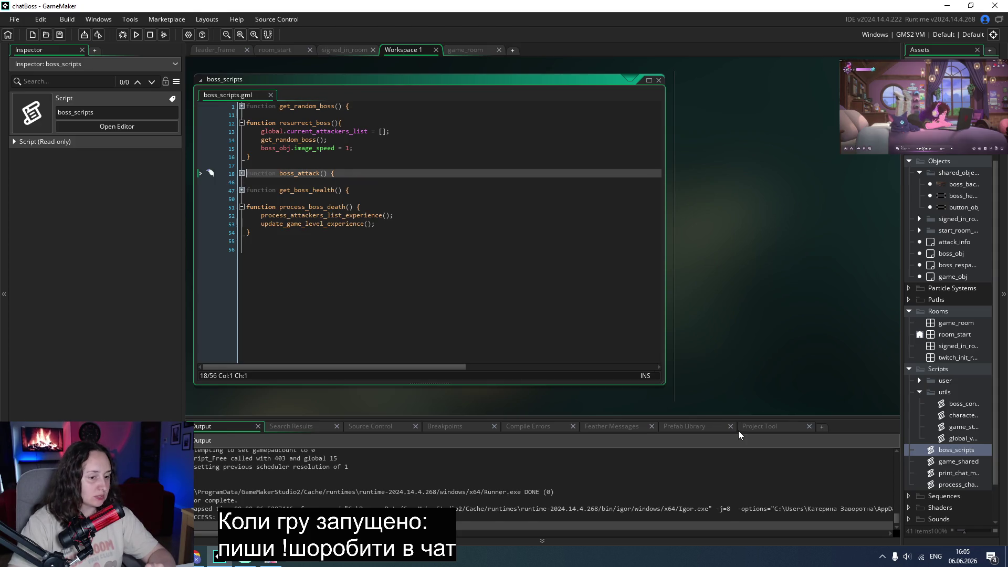
{"action": "left_click", "coordinate": [919, 392]}
{"action": "left_click", "coordinate": [919, 381]}
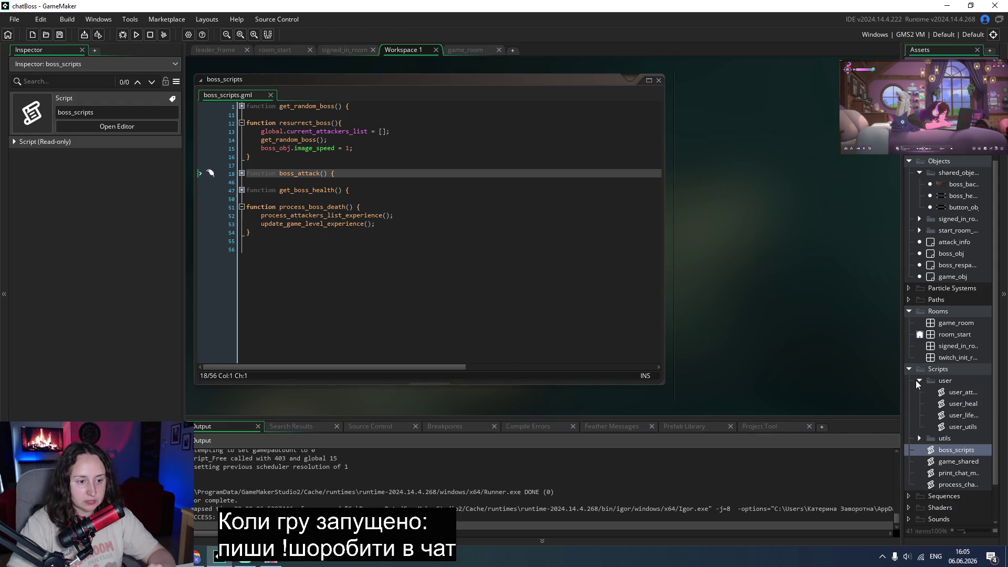
{"action": "double_click", "coordinate": [955, 392]}
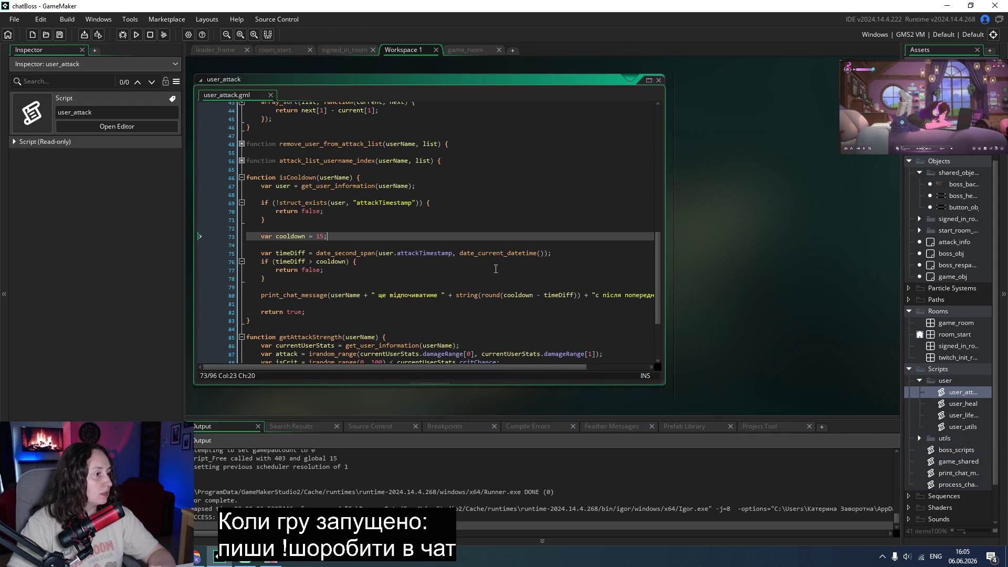
{"action": "left_click", "coordinate": [243, 178]}
{"action": "scroll", "coordinate": [520, 273], "scroll_direction": "up", "scroll_amount": 12}
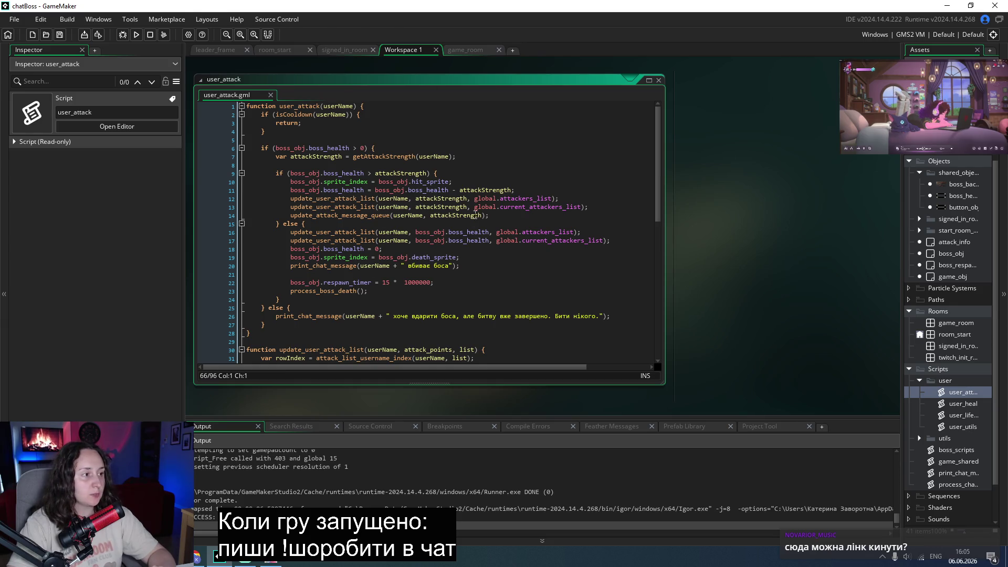
{"action": "left_click", "coordinate": [509, 217]}
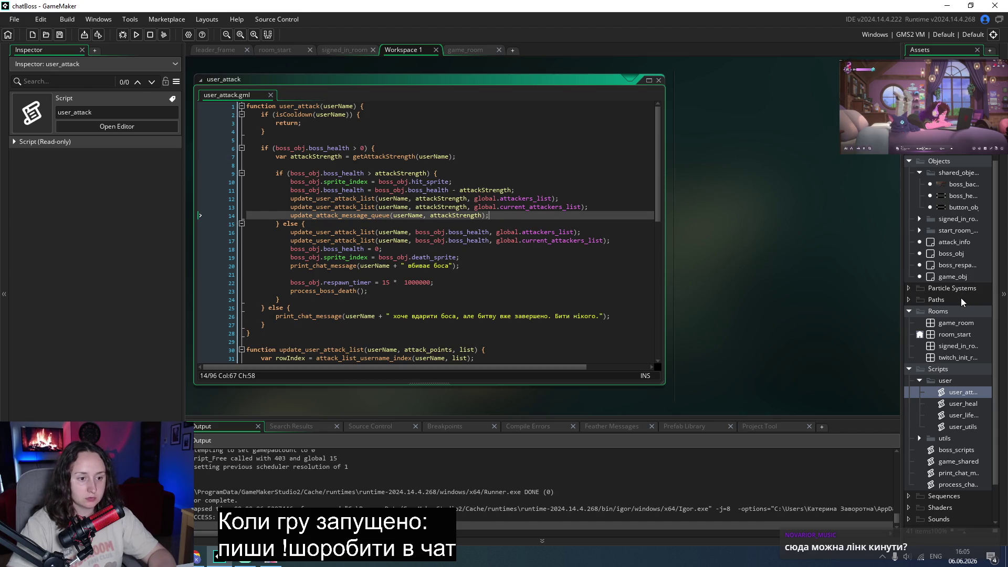
{"action": "double_click", "coordinate": [953, 277]}
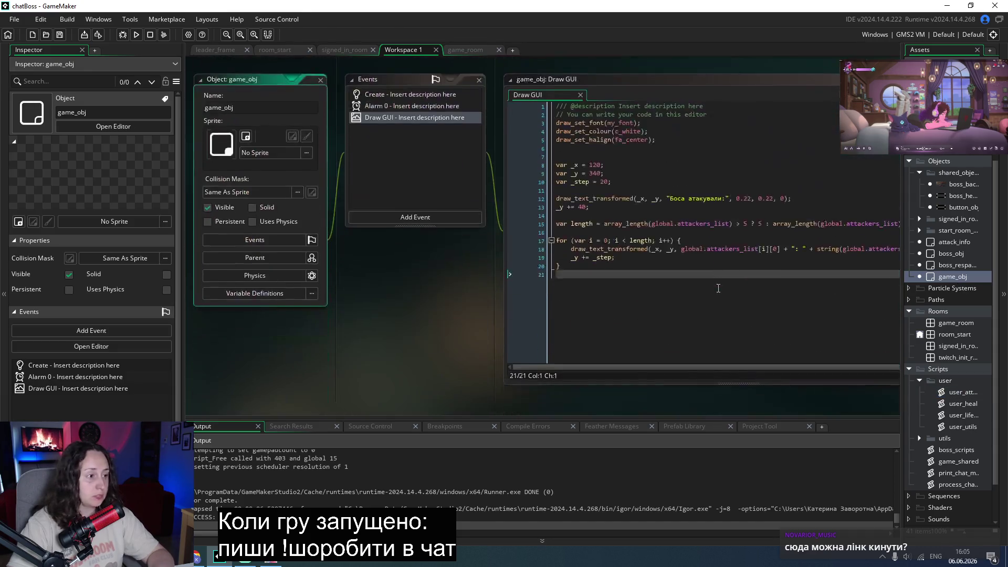
Add a variable definition variable_name (0.0, Real) to game_obj, then open boss_obj.
{"action": "left_click", "coordinate": [270, 299]}
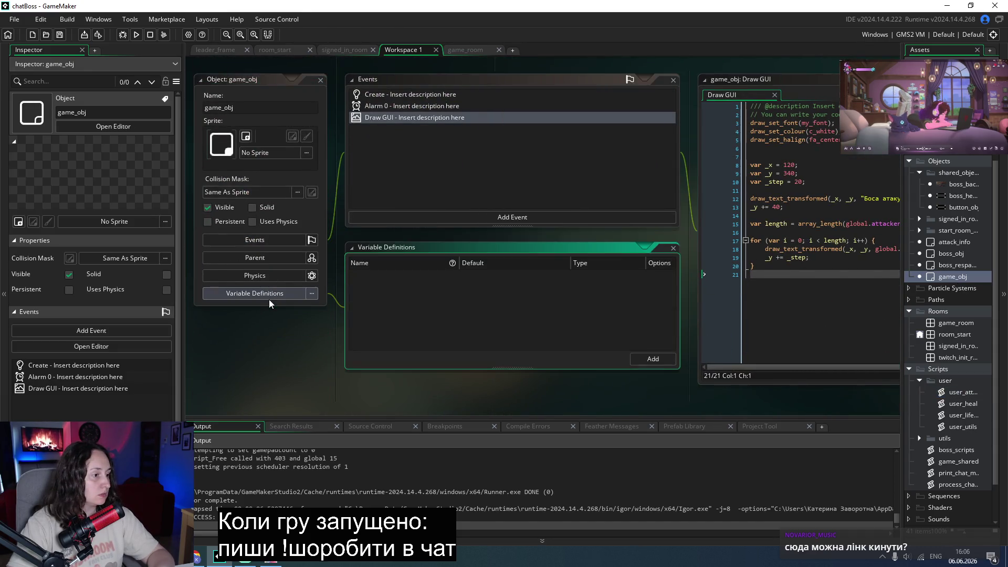
{"action": "left_click", "coordinate": [639, 355]}
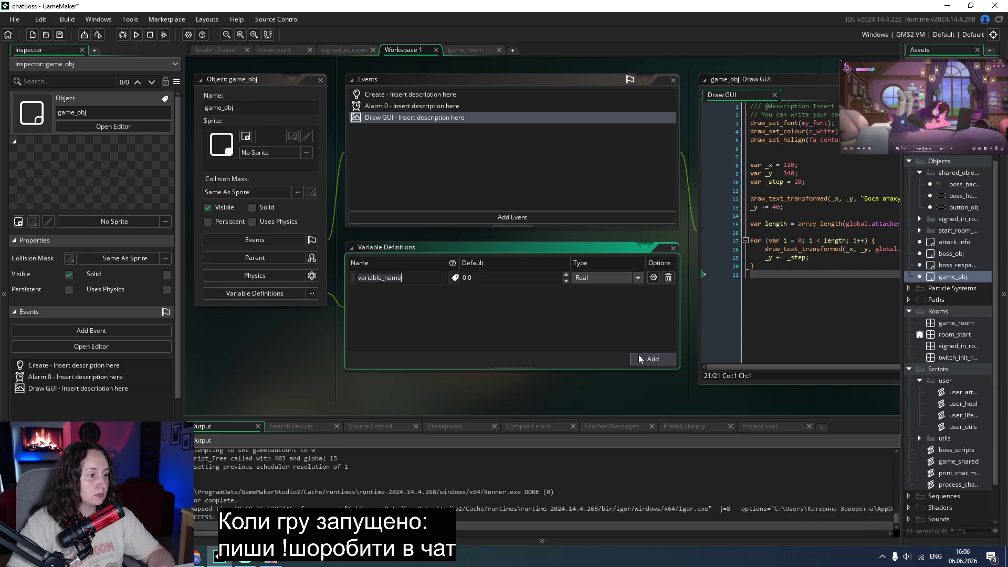
{"action": "left_click", "coordinate": [410, 279]}
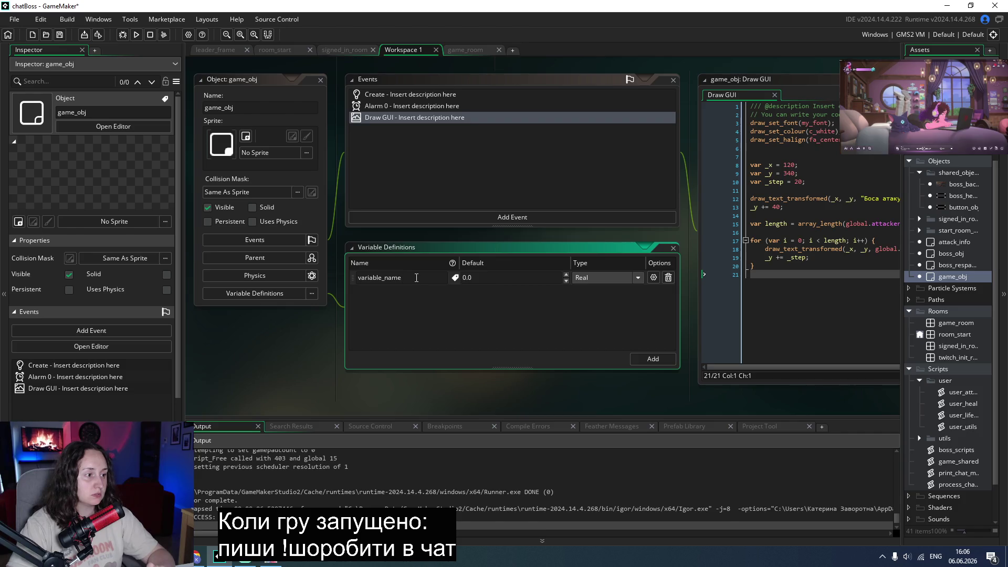
{"action": "left_click", "coordinate": [946, 254]}
{"action": "double_click", "coordinate": [946, 254]}
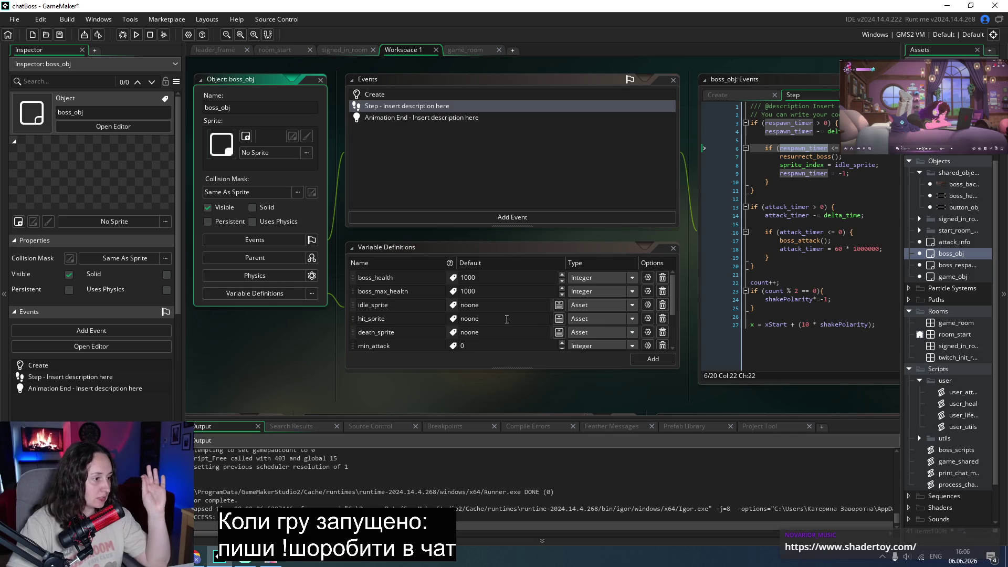
Select respawn_timer in boss_obj's Step code and open project-wide Search & Replace.
{"action": "scroll", "coordinate": [493, 324], "scroll_direction": "down", "scroll_amount": 3}
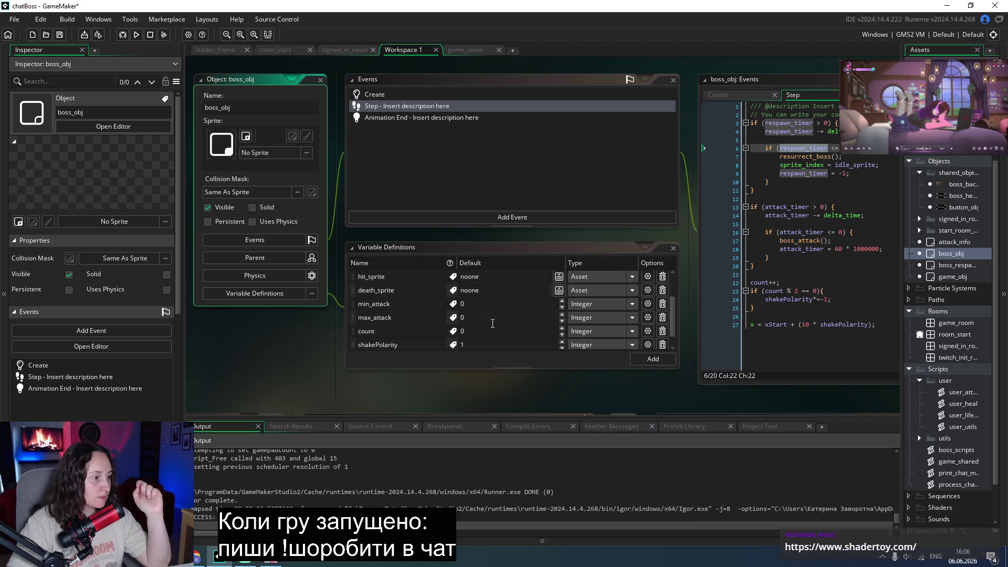
{"action": "scroll", "coordinate": [872, 221], "scroll_direction": "up", "scroll_amount": 1}
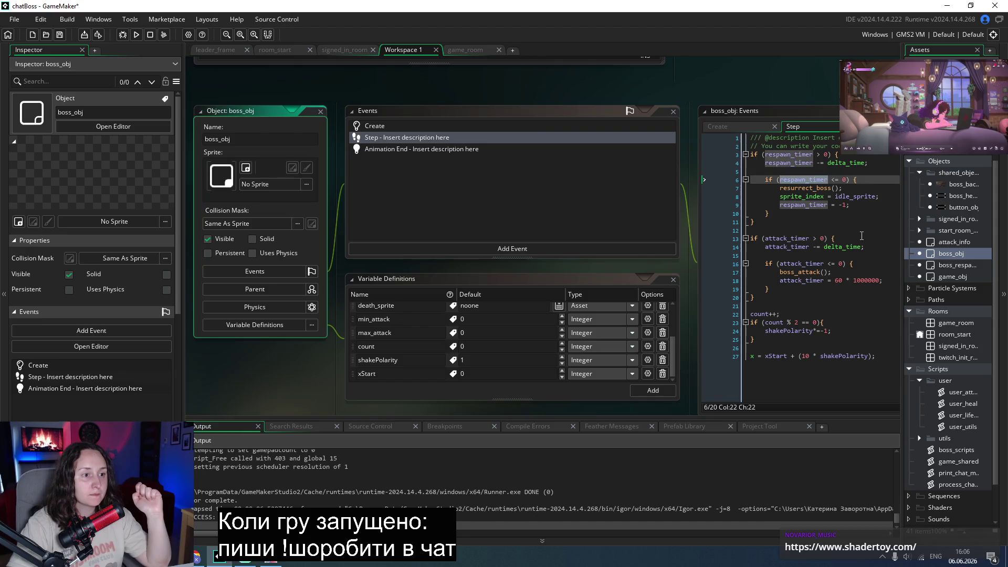
{"action": "left_click", "coordinate": [862, 236]}
{"action": "scroll", "coordinate": [862, 236], "scroll_direction": "up", "scroll_amount": 1}
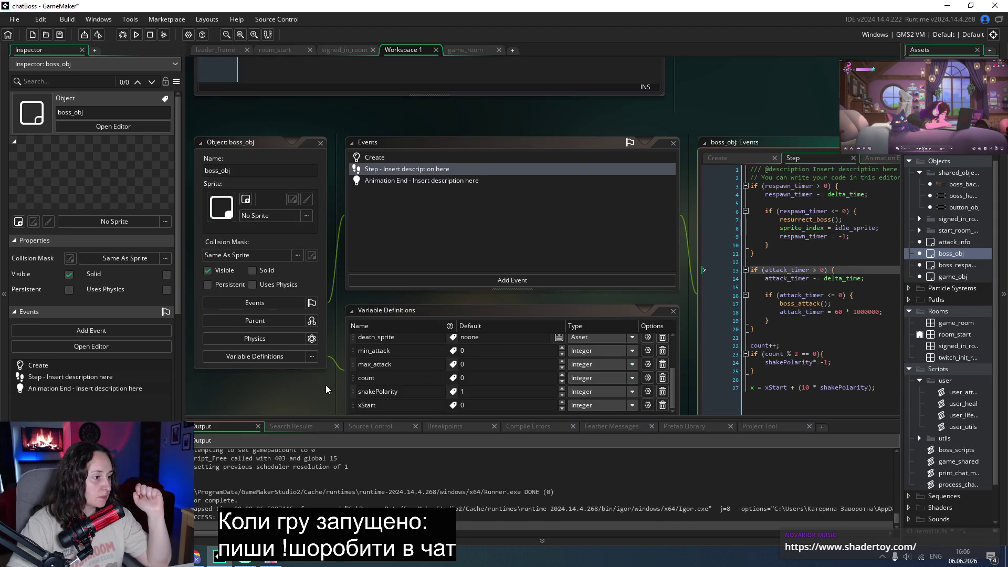
{"action": "scroll", "coordinate": [687, 351], "scroll_direction": "down", "scroll_amount": 1}
{"action": "mouse_move", "coordinate": [675, 349]}
{"action": "left_mouse_down"}
{"action": "mouse_move", "coordinate": [676, 308]}
{"action": "mouse_move", "coordinate": [676, 370]}
{"action": "left_mouse_up"}
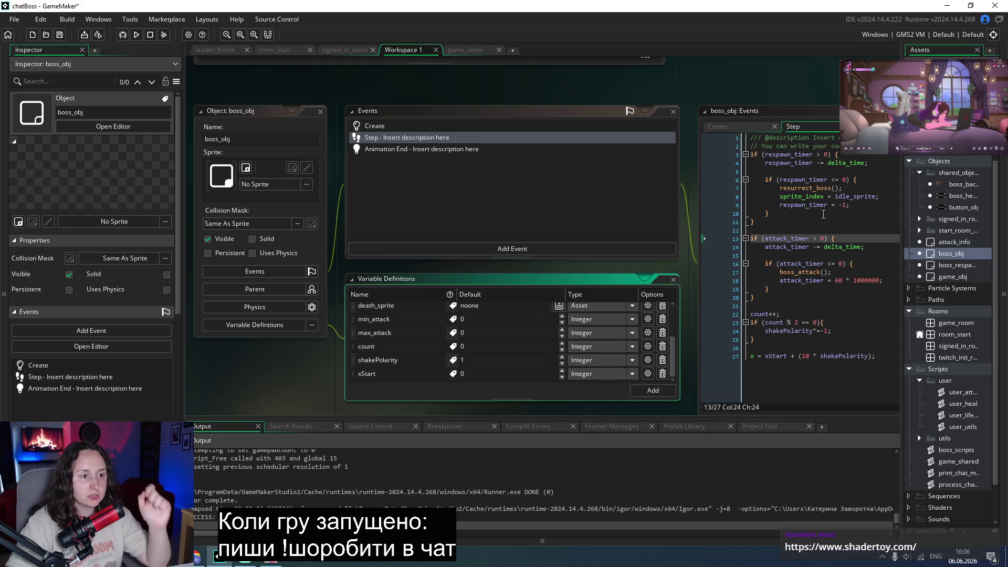
{"action": "double_click", "coordinate": [783, 155]}
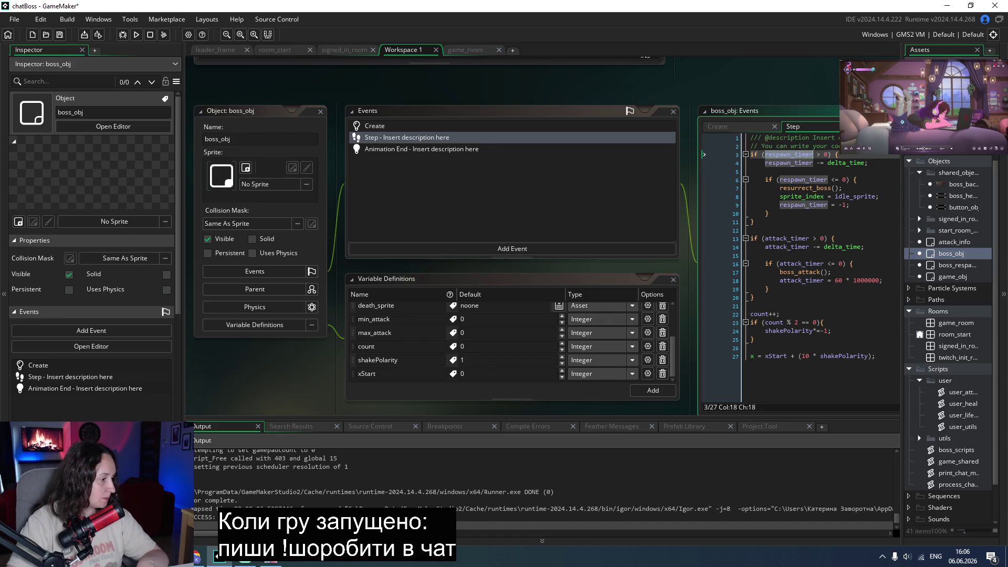
{"action": "key", "text": "ctrl+shift+f"}
Search the project for respawn_timer and open the boss_obj Create event result.
{"action": "type", "text": "respawn_timer"}
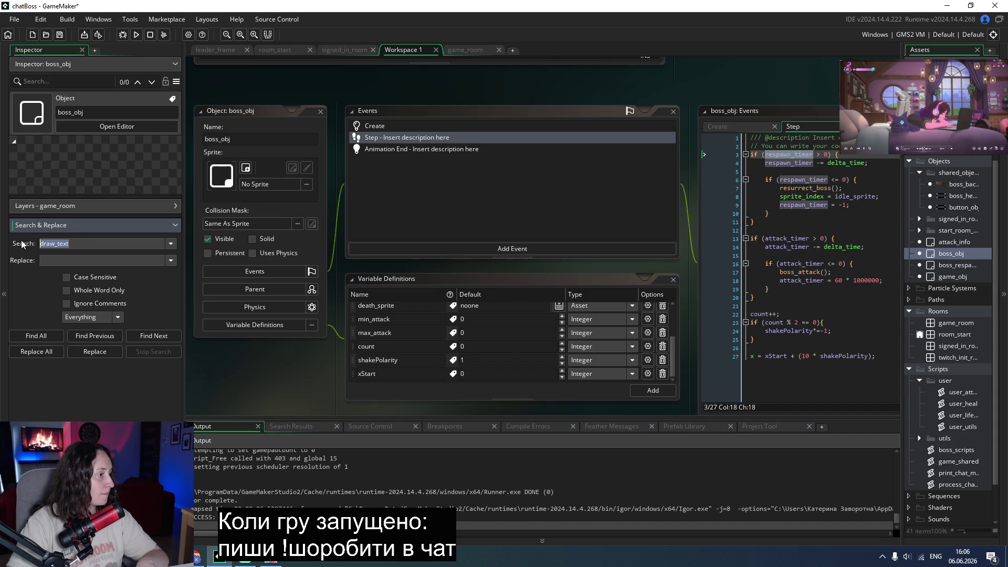
{"action": "key", "text": "Return"}
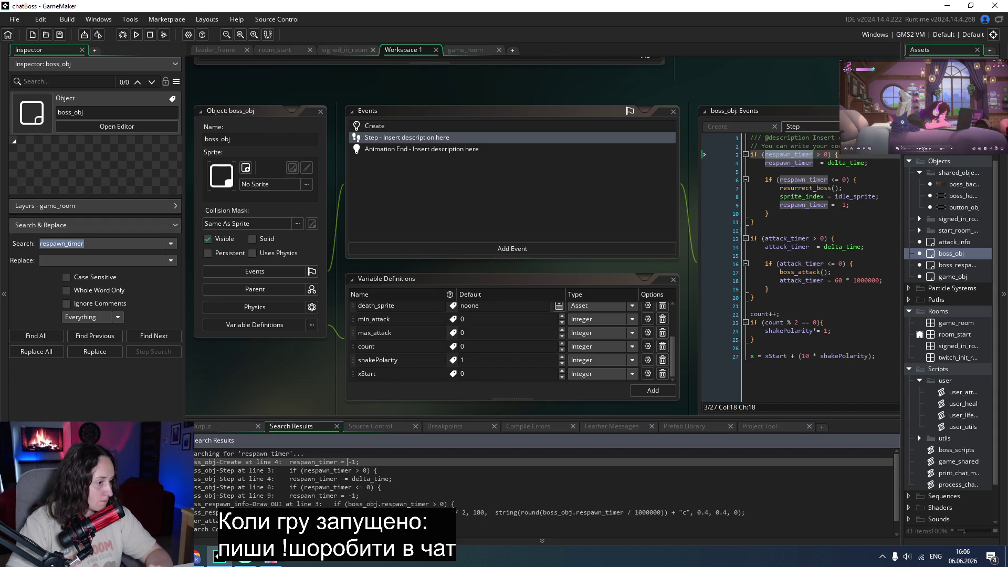
{"action": "double_click", "coordinate": [342, 461]}
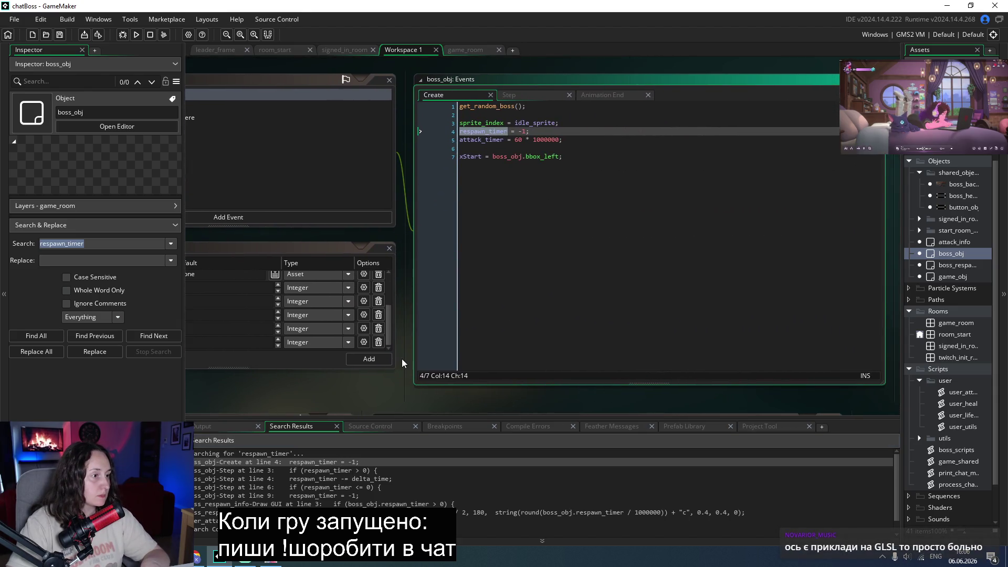
{"action": "scroll", "coordinate": [548, 357], "scroll_direction": "up", "scroll_amount": 1}
{"action": "scroll", "coordinate": [318, 399], "scroll_direction": "up", "scroll_amount": 2}
{"action": "scroll", "coordinate": [317, 400], "scroll_direction": "down", "scroll_amount": 4}
{"action": "scroll", "coordinate": [317, 400], "scroll_direction": "left", "scroll_amount": 4}
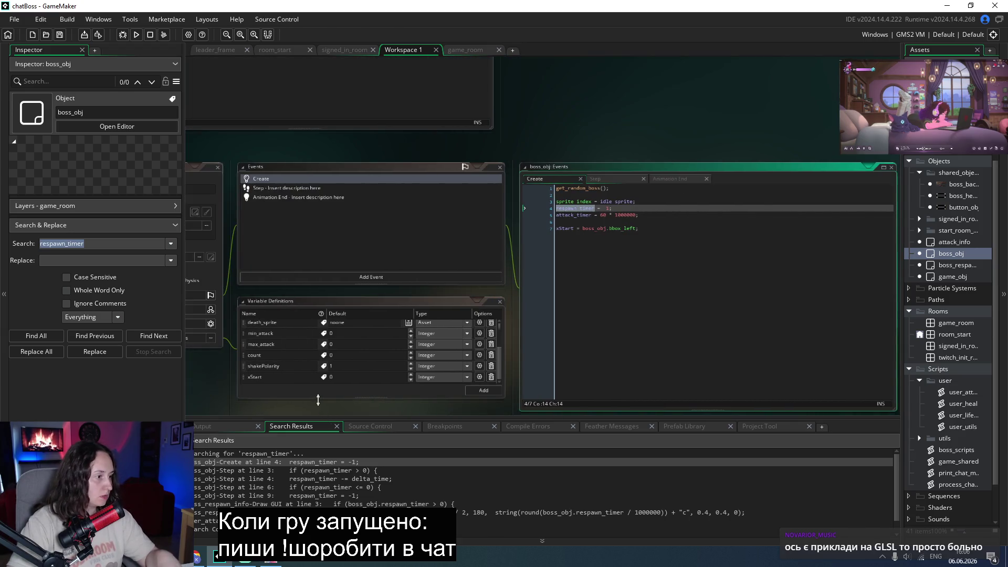
{"action": "scroll", "coordinate": [332, 374], "scroll_direction": "up", "scroll_amount": 2}
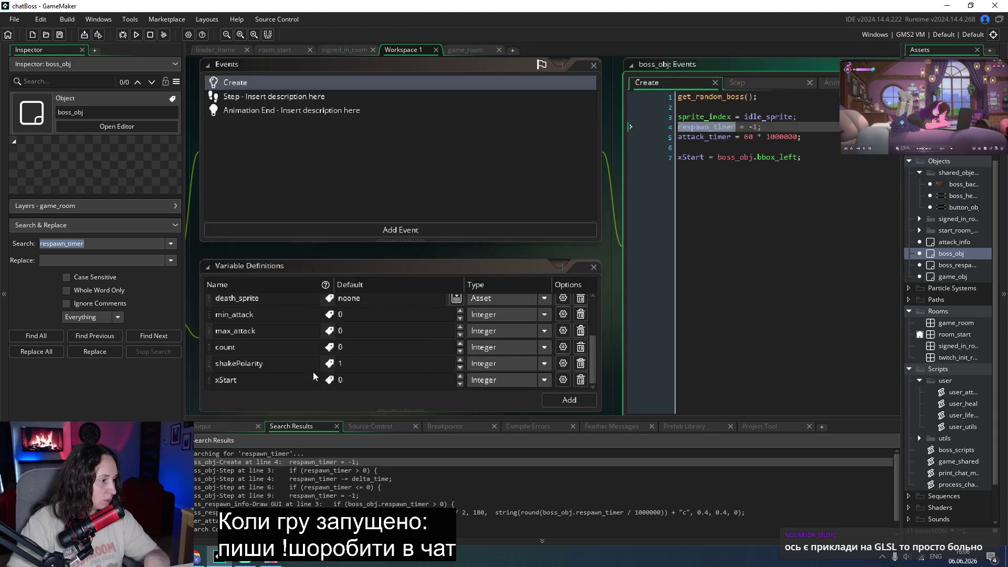
{"action": "left_click_drag", "start_coordinate": [591, 355], "coordinate": [606, 264]}
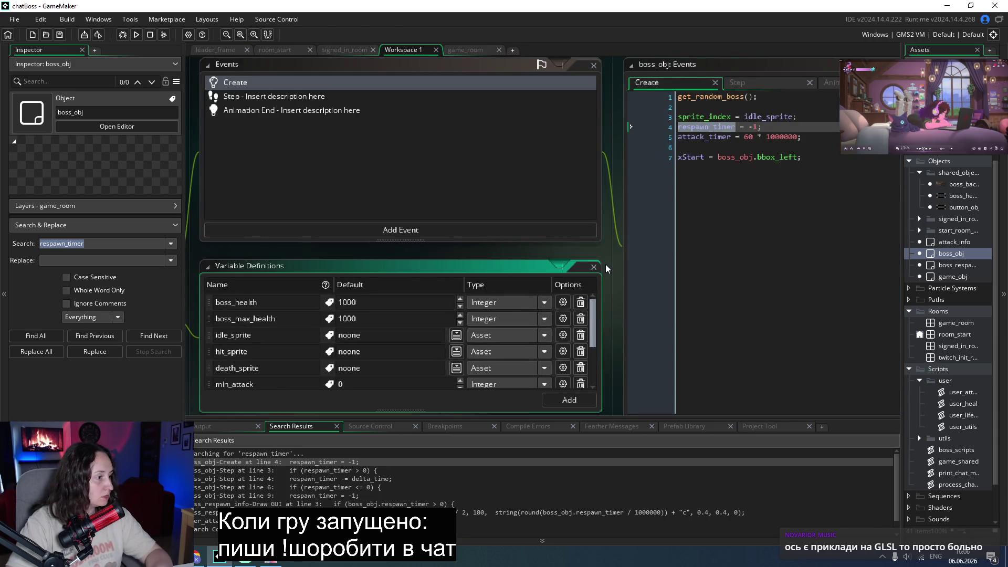
{"action": "scroll", "coordinate": [587, 346], "scroll_direction": "down", "scroll_amount": 1}
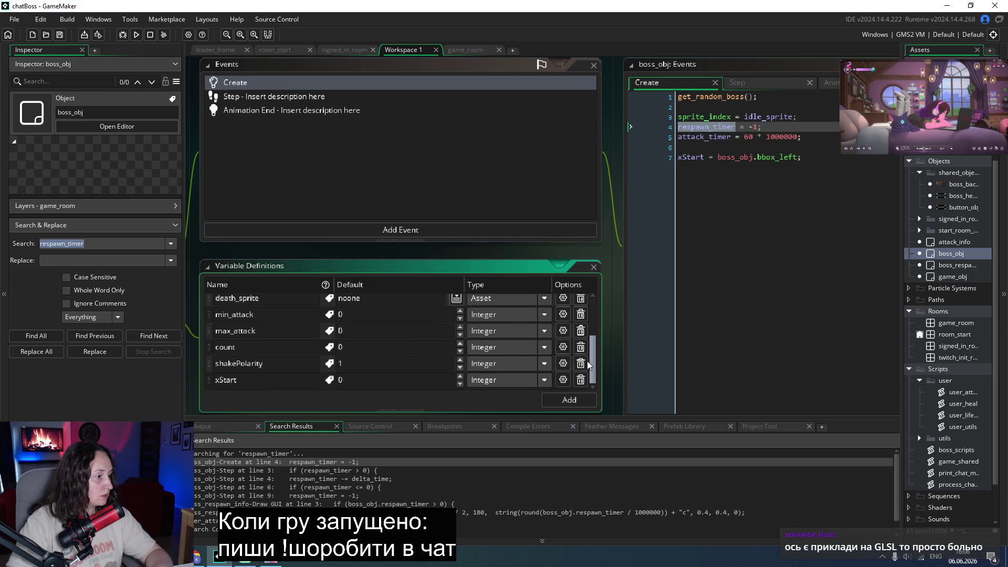
Inspect the xStart assignment in the Create code, then switch to the Reddit thread in Chrome.
{"action": "left_click", "coordinate": [731, 157]}
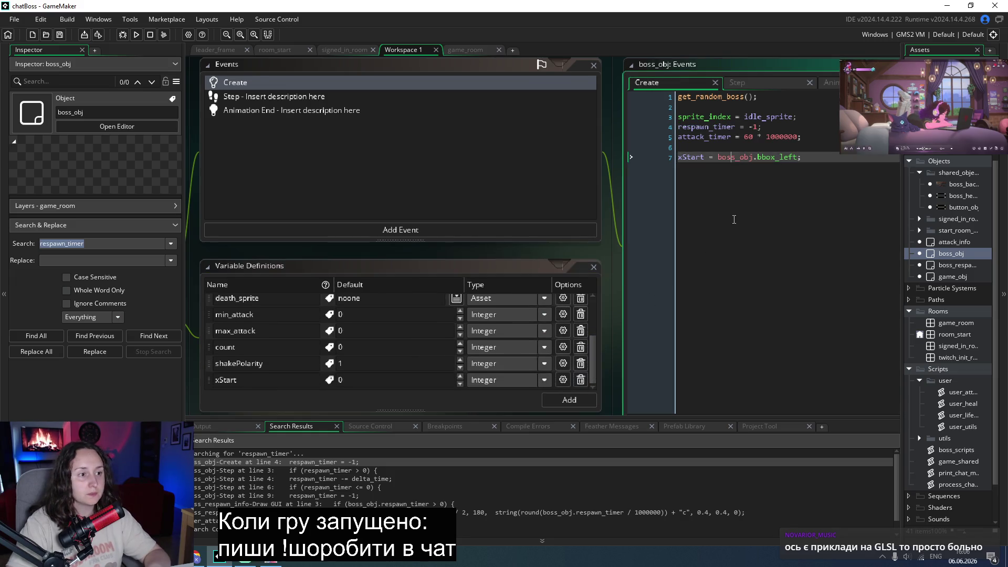
{"action": "scroll", "coordinate": [734, 220], "scroll_direction": "down", "scroll_amount": 2}
{"action": "key", "text": "Right"}
{"action": "key", "text": "Right"}
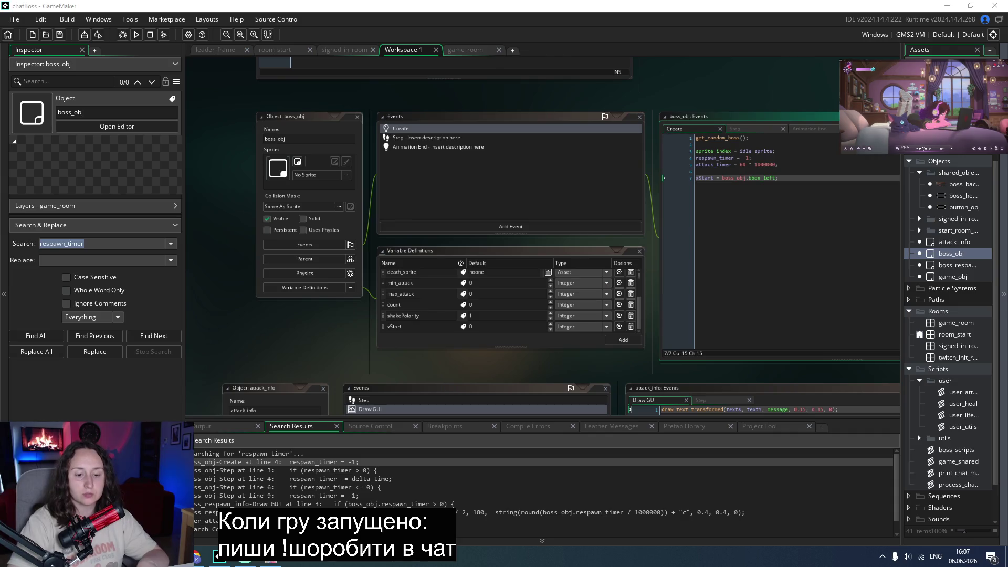
{"action": "key", "text": "alt+Tab"}
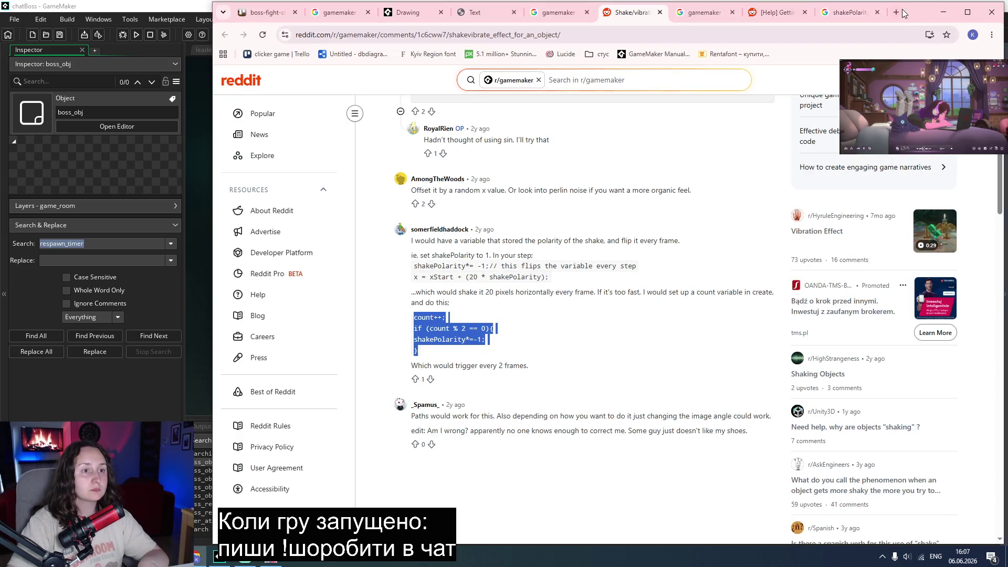
Load shadertoy.com in a new Chrome tab and open the Dirty bomb shader.
{"action": "left_click", "coordinate": [902, 8]}
{"action": "type", "text": "shadertoy.com"}
{"action": "key", "text": "Return"}
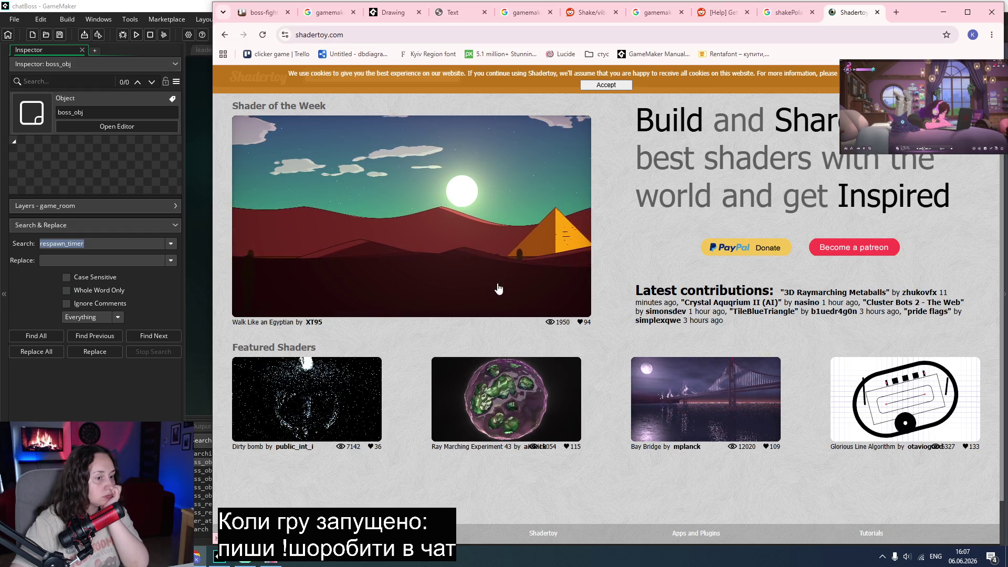
{"action": "left_click", "coordinate": [322, 382]}
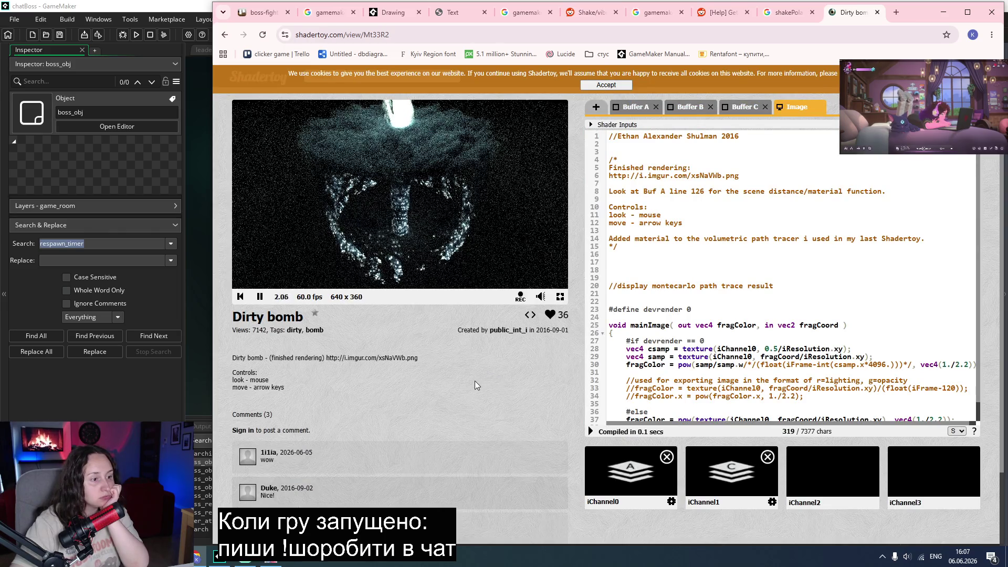
Look over the Dirty bomb shader, close the Shadertoy tab, and return to GameMaker.
{"action": "scroll", "coordinate": [765, 327], "scroll_direction": "down", "scroll_amount": 3}
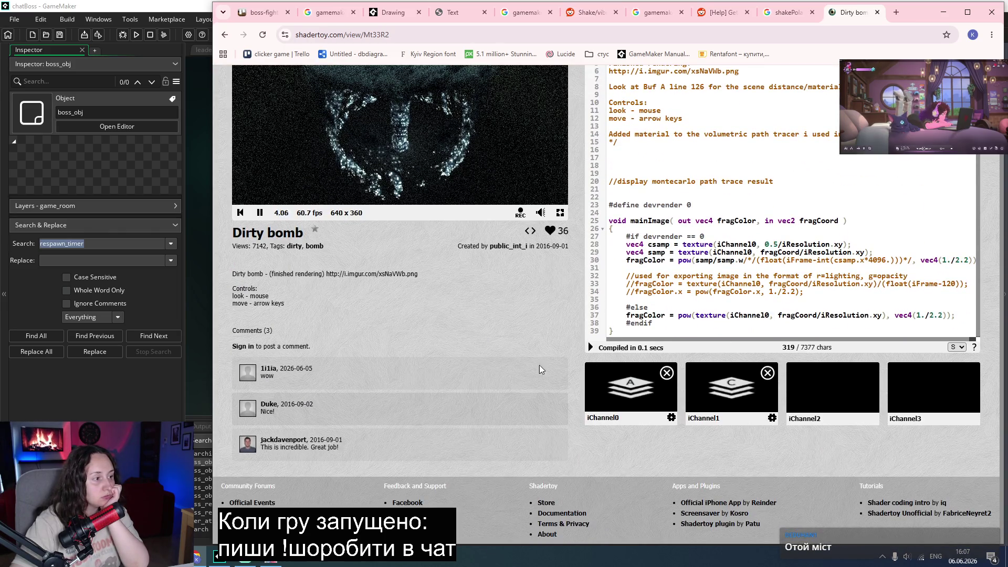
{"action": "scroll", "coordinate": [464, 364], "scroll_direction": "up", "scroll_amount": 5}
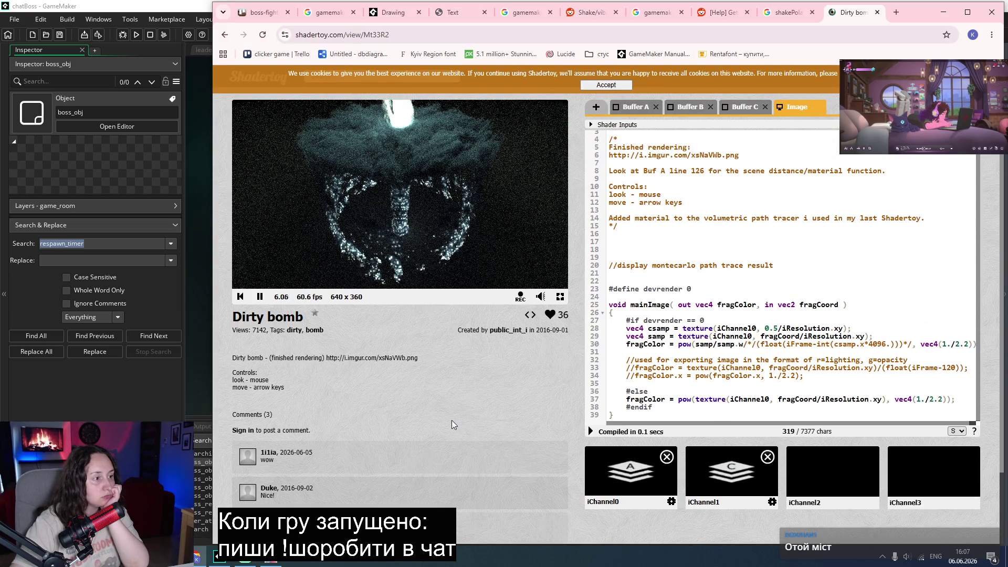
{"action": "scroll", "coordinate": [452, 421], "scroll_direction": "down", "scroll_amount": 5}
{"action": "scroll", "coordinate": [472, 426], "scroll_direction": "up", "scroll_amount": 5}
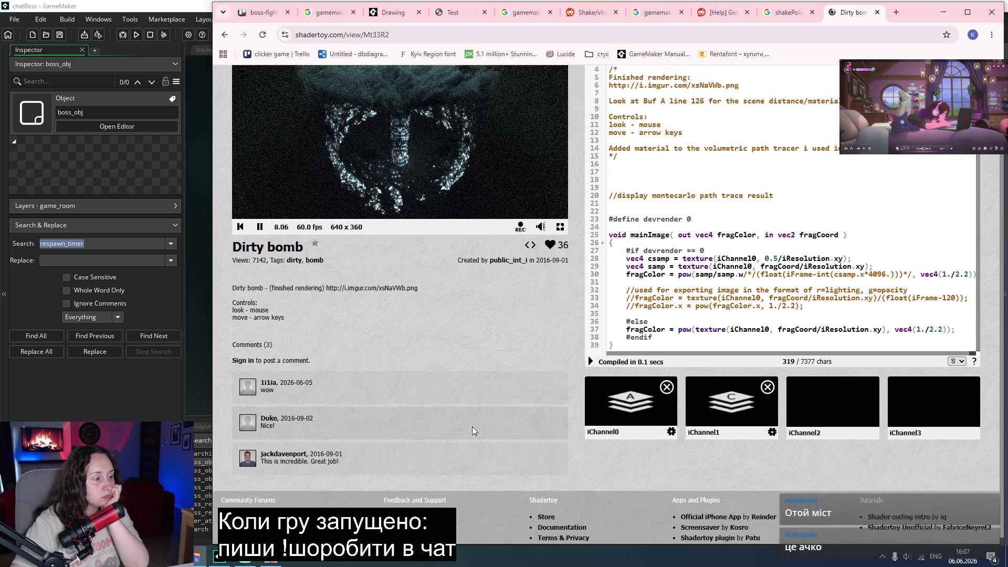
{"action": "left_click", "coordinate": [226, 35]}
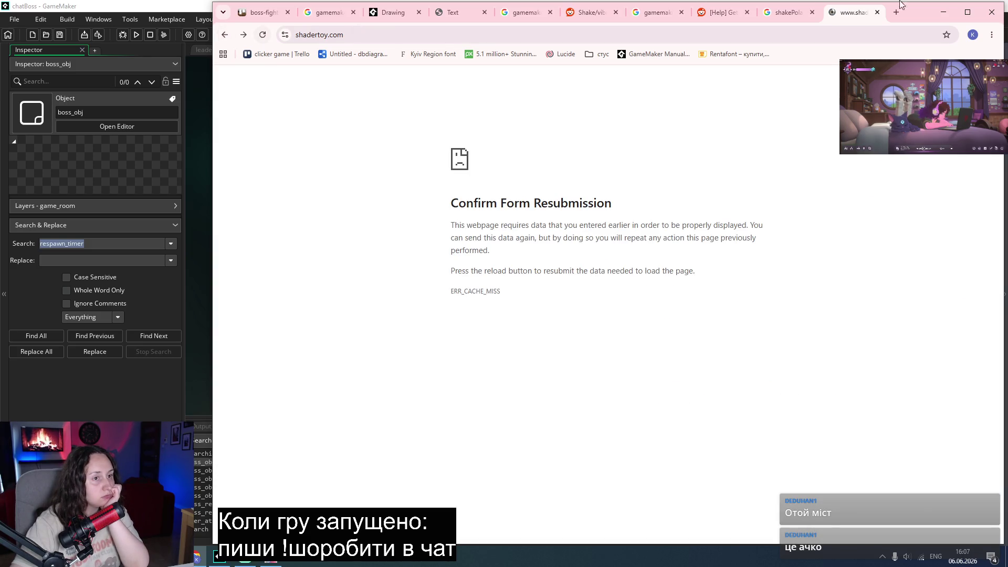
{"action": "left_click", "coordinate": [877, 12]}
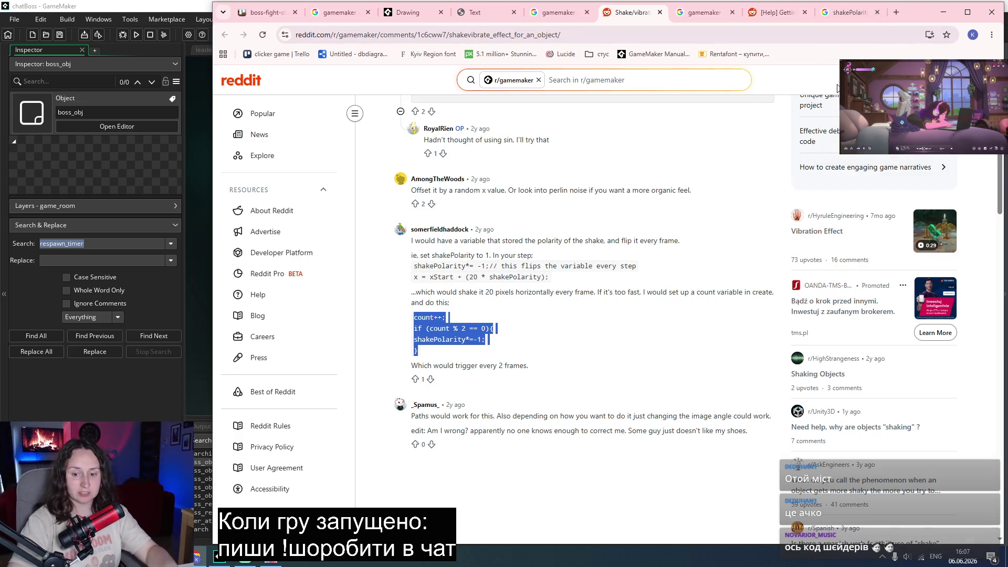
{"action": "left_click", "coordinate": [619, 361]}
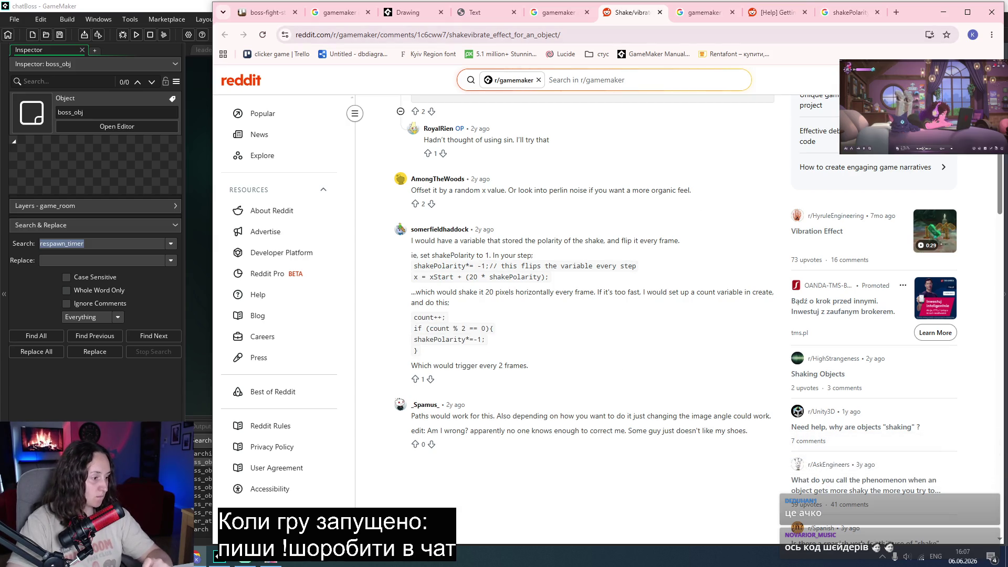
{"action": "left_click", "coordinate": [220, 556]}
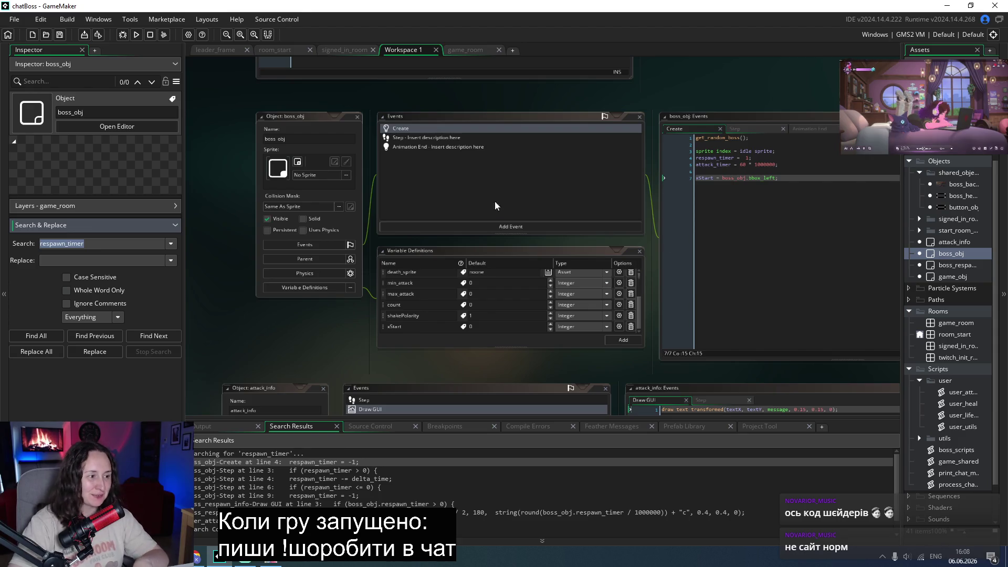
{"action": "scroll", "coordinate": [436, 366], "scroll_direction": "up", "scroll_amount": 1}
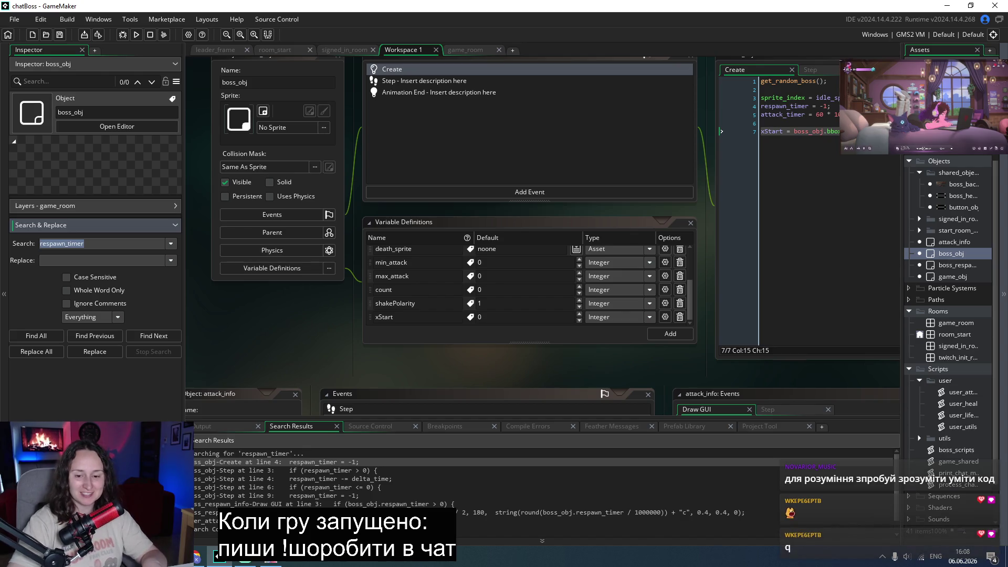
{"action": "double_click", "coordinate": [943, 277]}
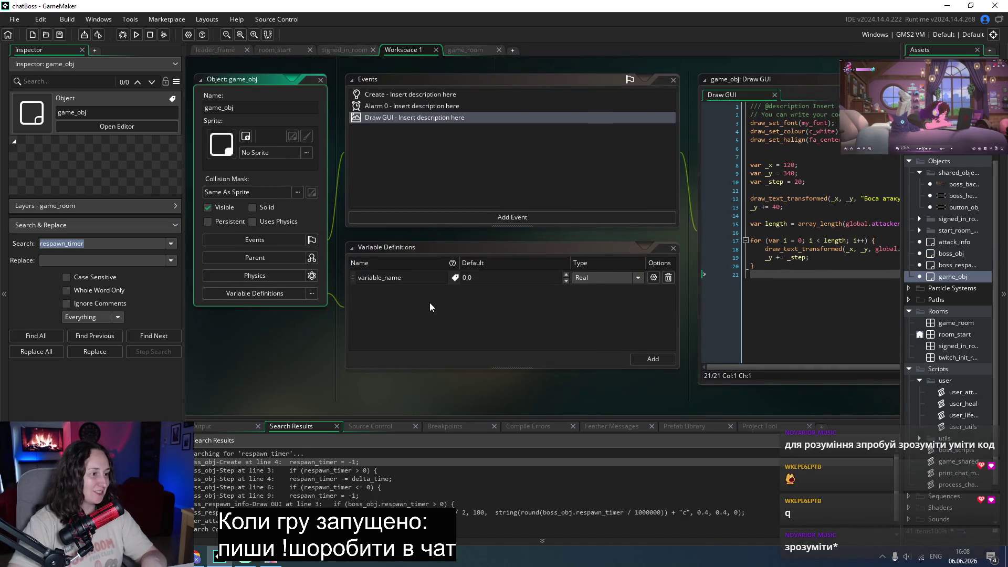
Add the Real variable attack_animation_timer (0.0) to game_obj and open the user_attack script.
{"action": "left_click", "coordinate": [654, 359]}
{"action": "type", "text": "attack"}
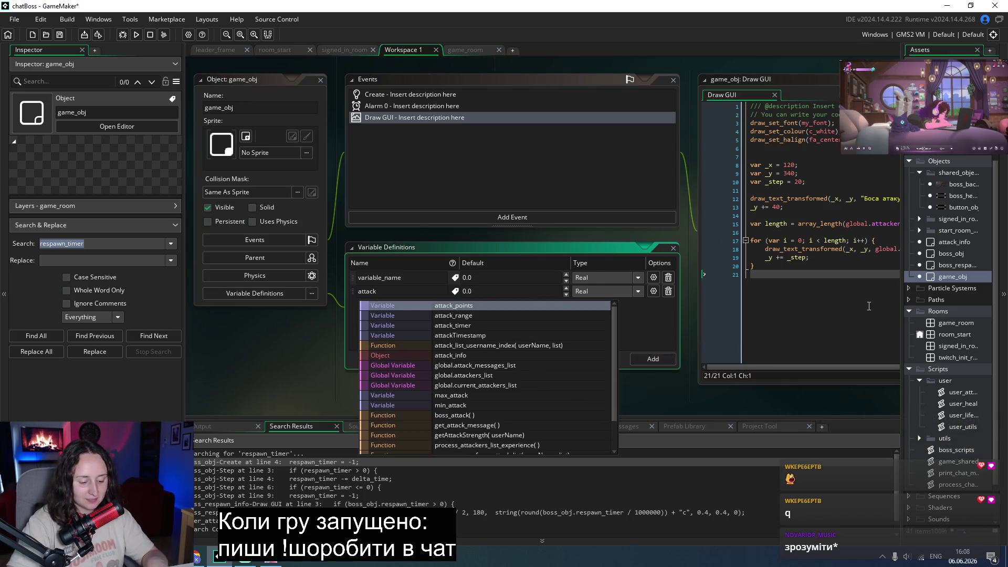
{"action": "type", "text": "_animation"}
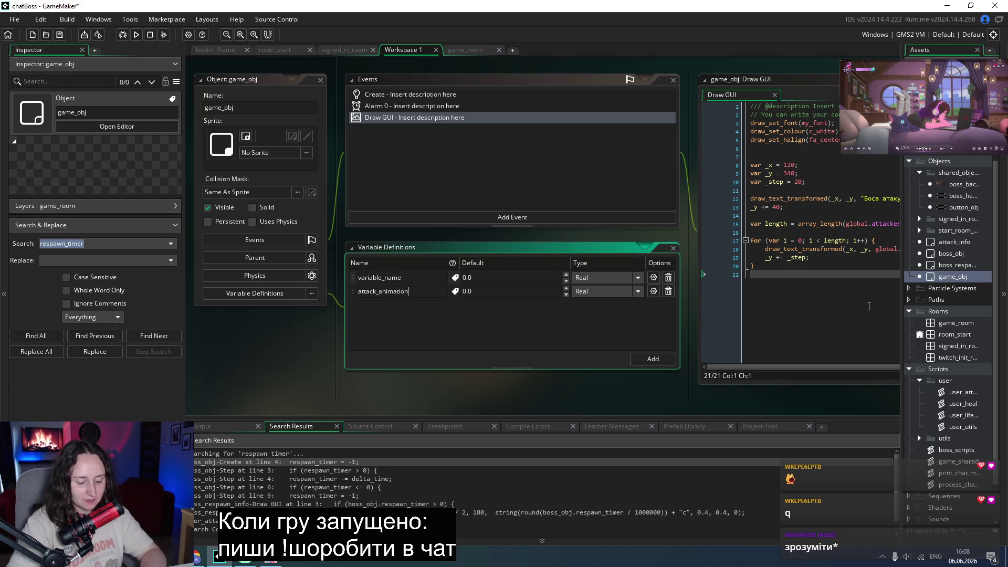
{"action": "type", "text": "_timer"}
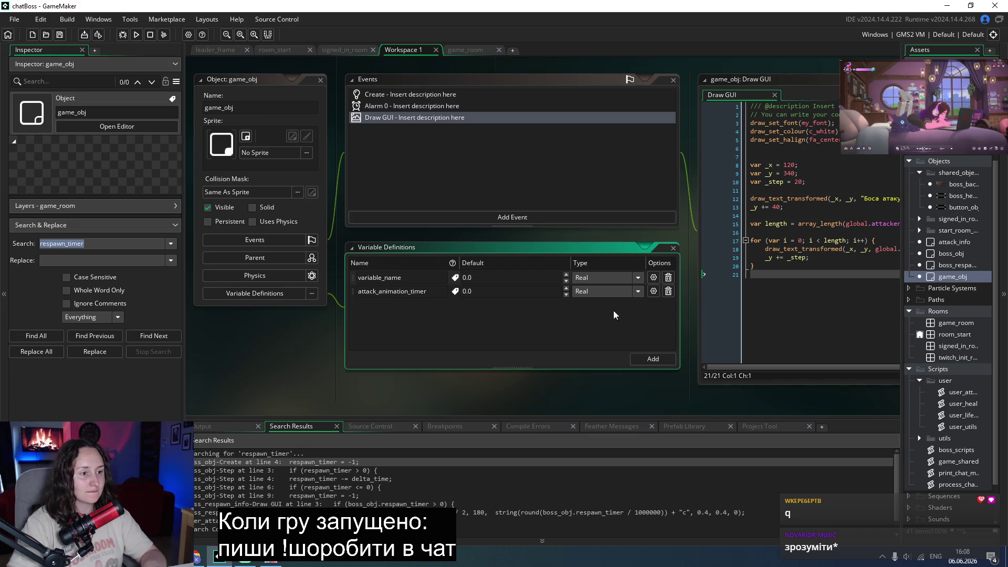
{"action": "double_click", "coordinate": [958, 393]}
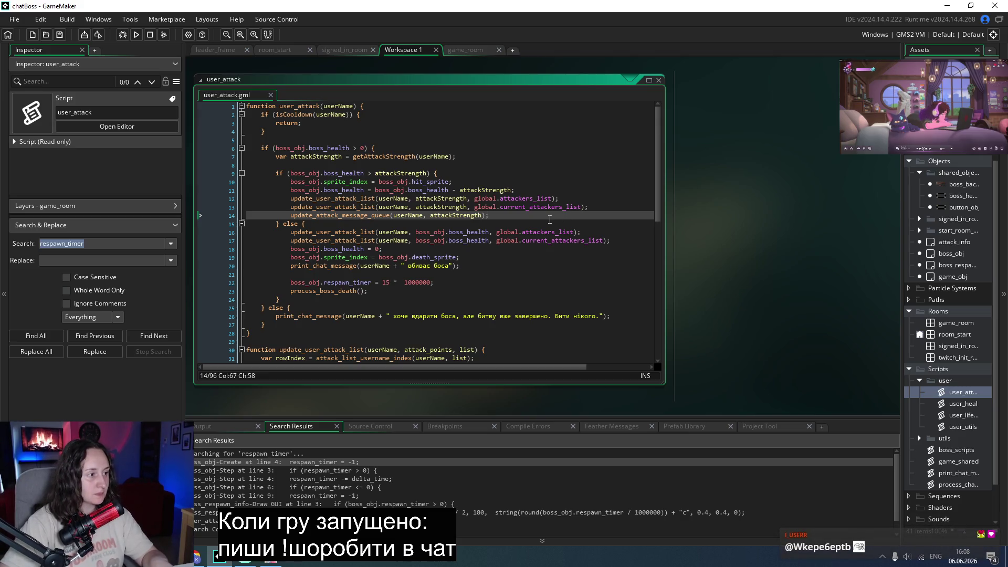
Insert 'game_obj.attack_animation_timer = 2;' on a new line after the attack-message queue call.
{"action": "key", "text": "Return"}
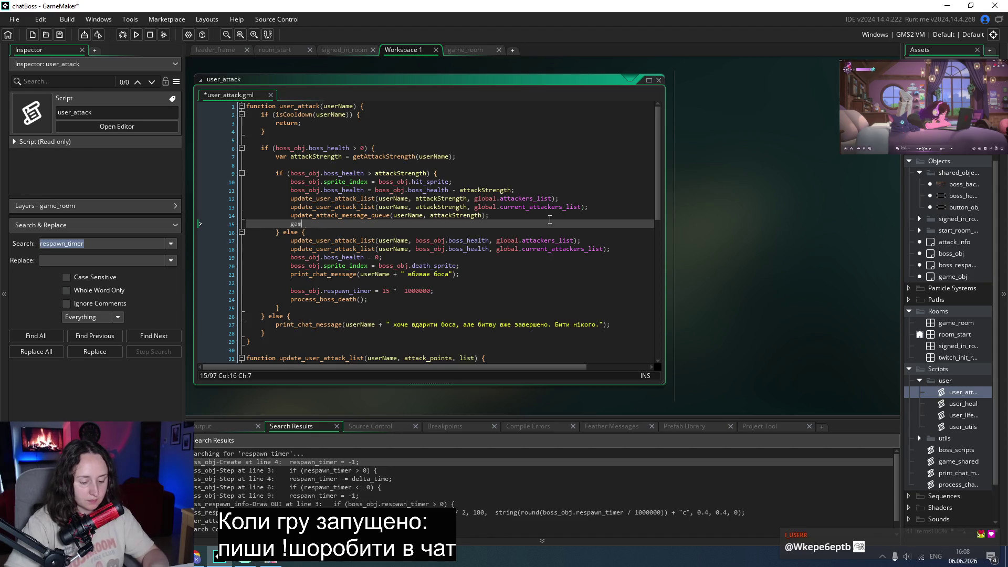
{"action": "type", "text": "e_o"}
{"action": "key", "text": "Return"}
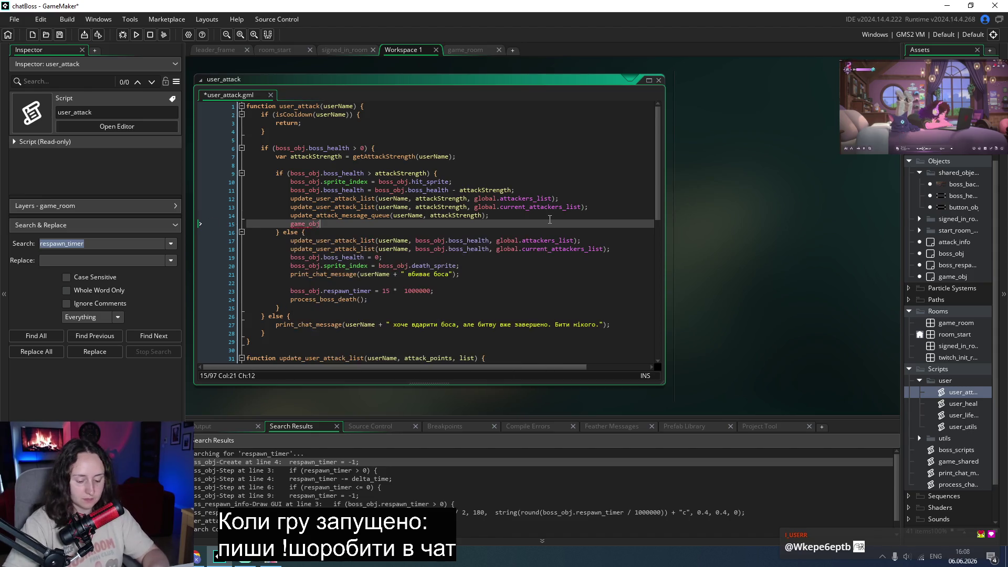
{"action": "type", "text": ".atta"}
{"action": "key", "text": "Return"}
{"action": "type", "text": "= 2;"}
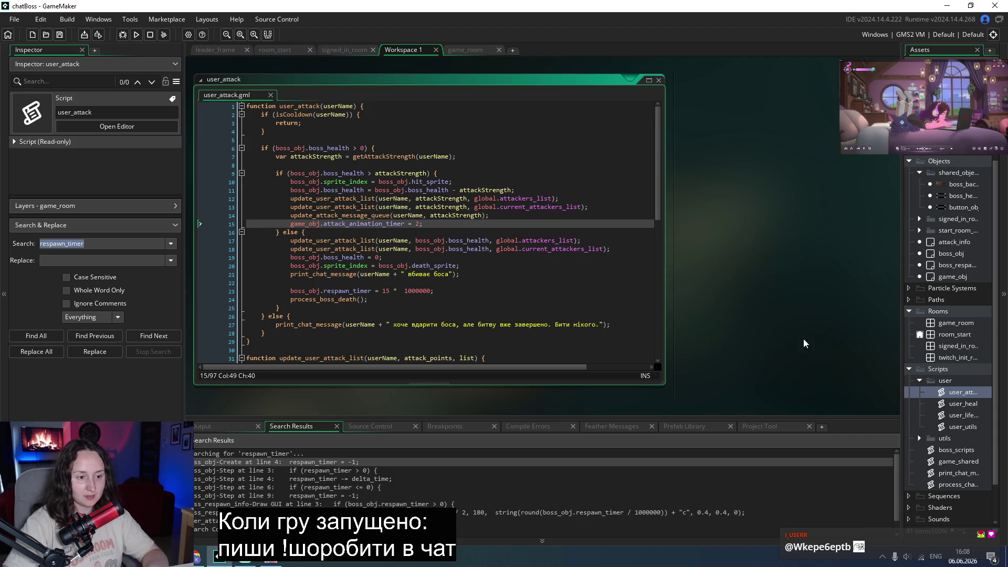
Copy the respawn_timer countdown lines from boss_obj's Step event for reuse in game_obj.
{"action": "double_click", "coordinate": [945, 255]}
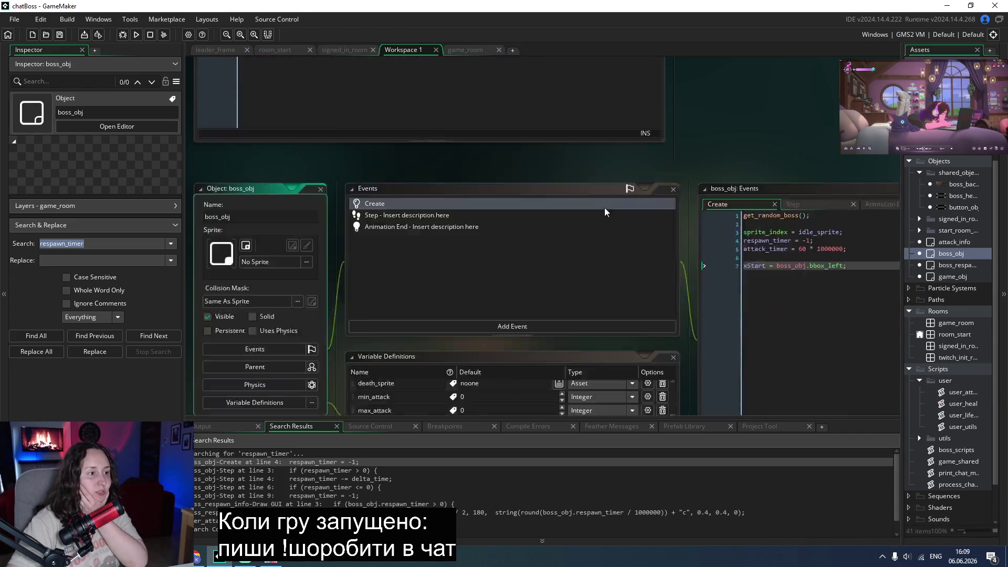
{"action": "left_click", "coordinate": [814, 95]}
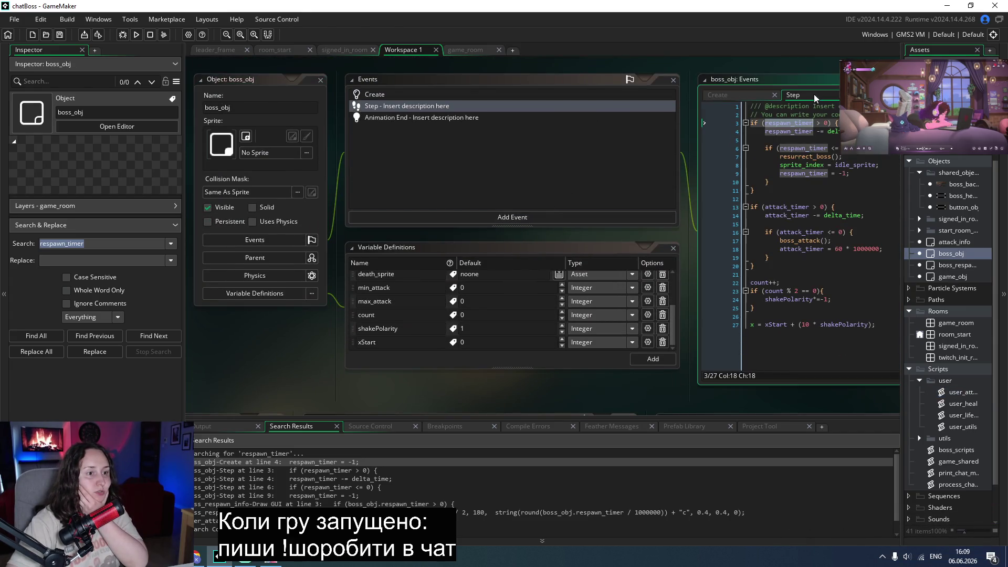
{"action": "left_click", "coordinate": [858, 190]}
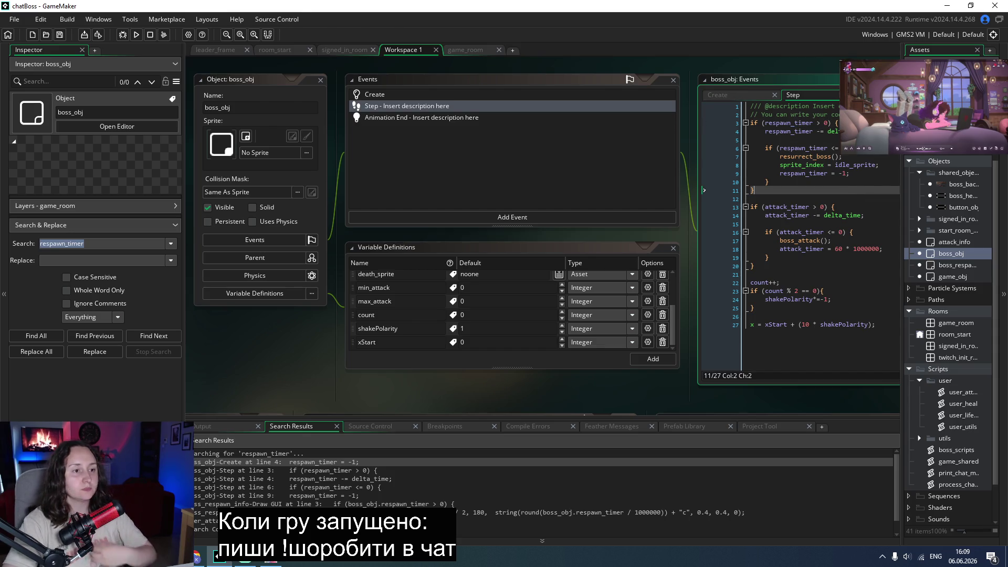
{"action": "left_click_drag", "start_coordinate": [726, 134], "coordinate": [726, 117]}
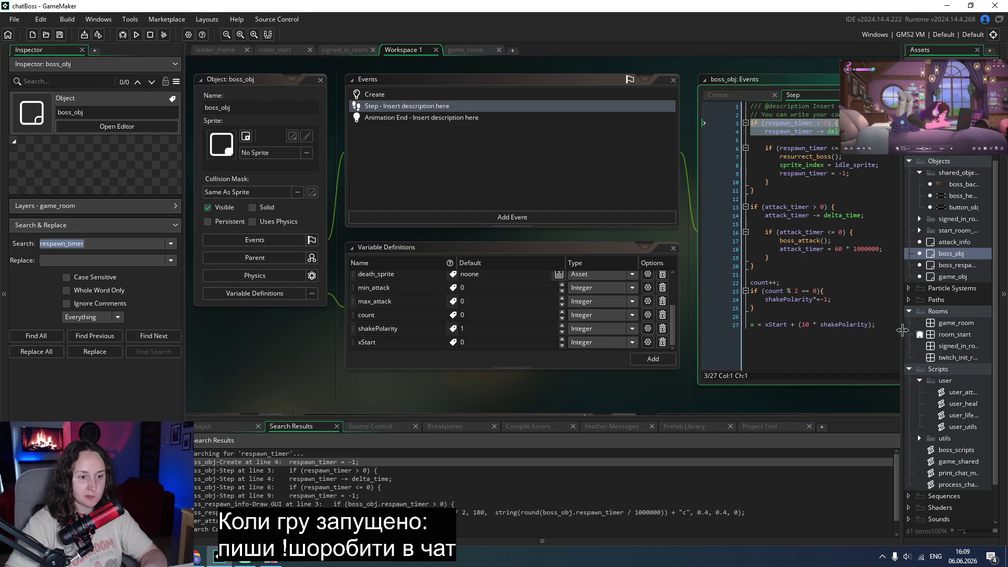
{"action": "double_click", "coordinate": [955, 276]}
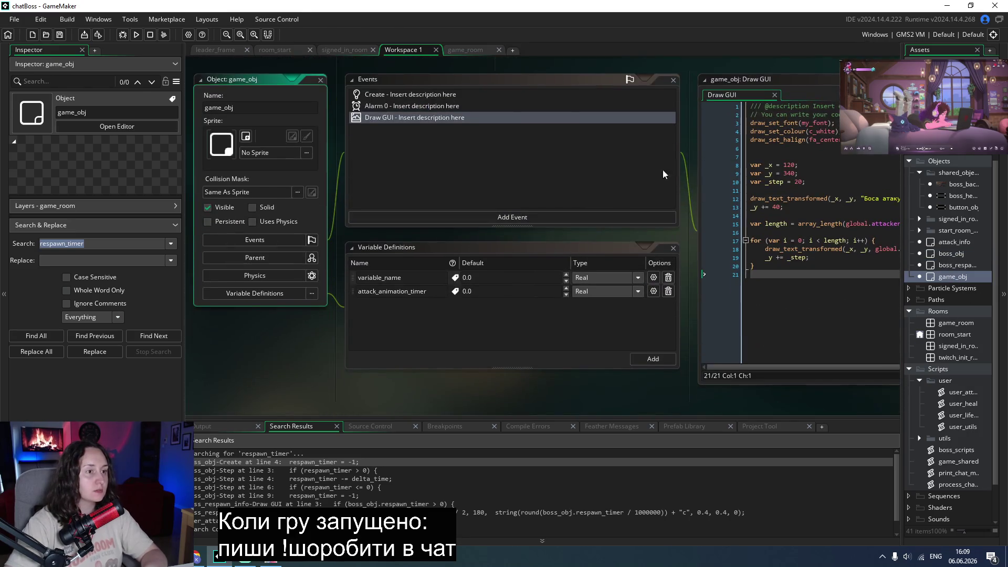
{"action": "left_click", "coordinate": [465, 219]}
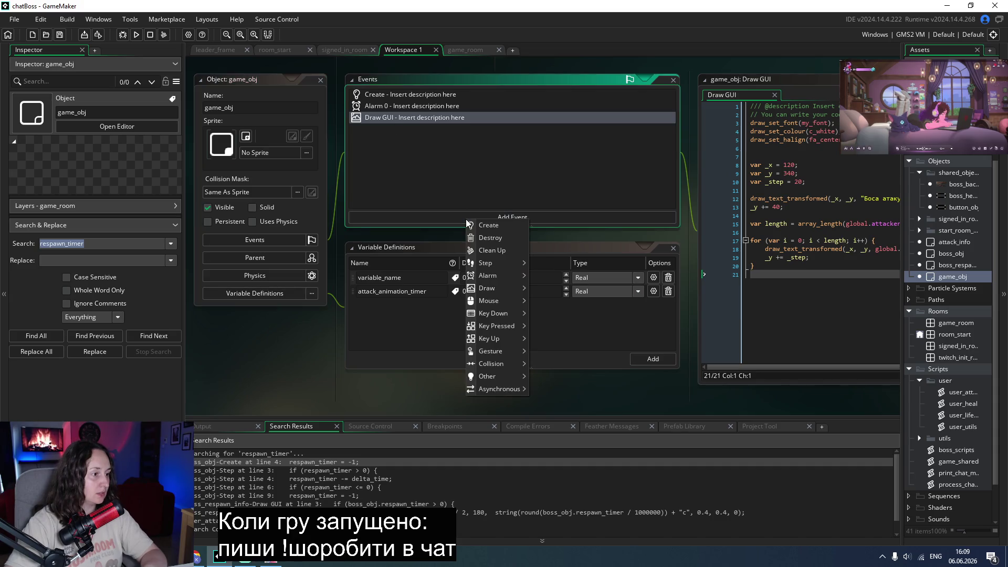
Add a Step event to game_obj with the pasted countdown, renaming respawn_timer to attack_animation_timer on line 3.
{"action": "mouse_move", "coordinate": [496, 262]}
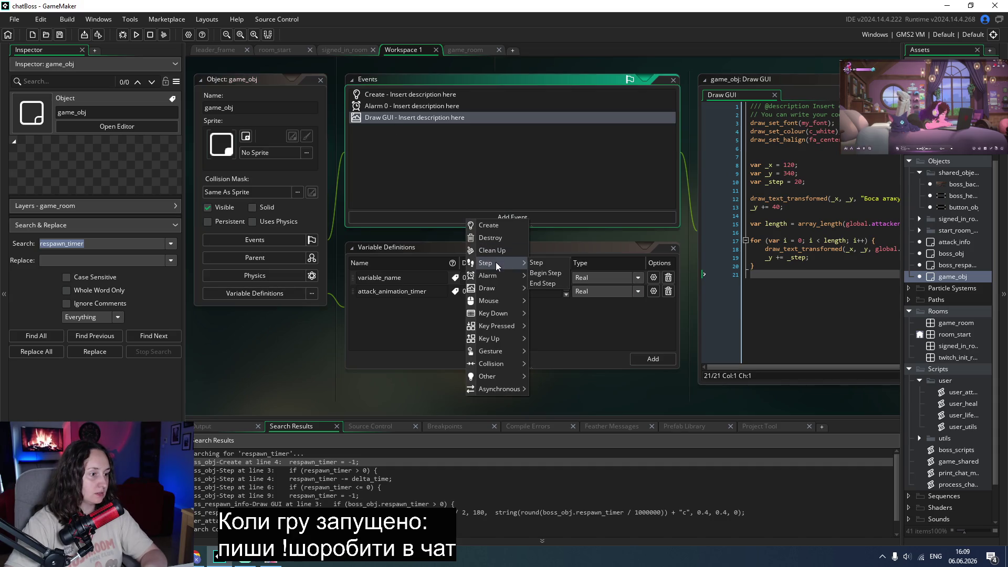
{"action": "left_click", "coordinate": [548, 264]}
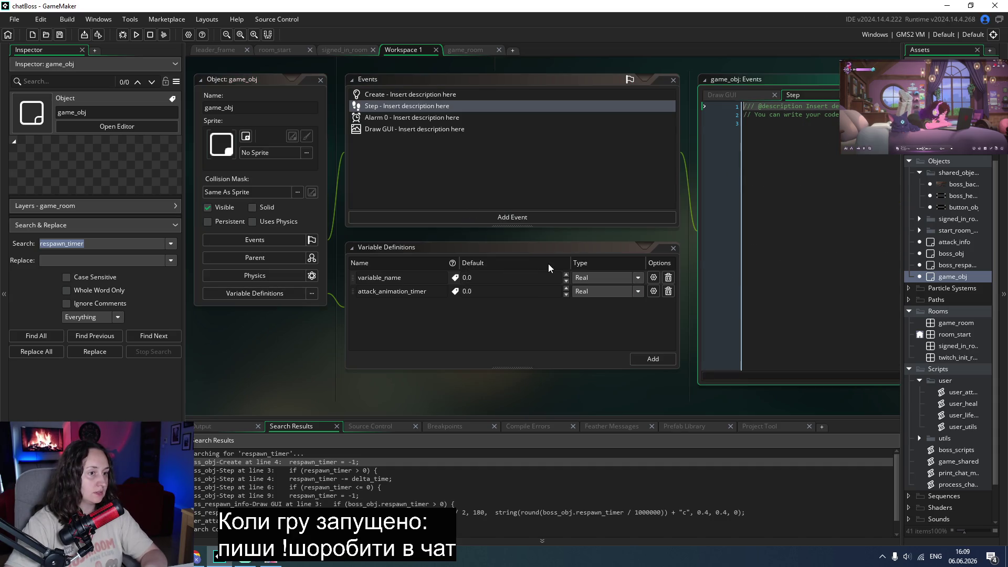
{"action": "key", "text": "ctrl+v"}
{"action": "double_click", "coordinate": [772, 122]}
{"action": "type", "text": "attack_animation_timer"}
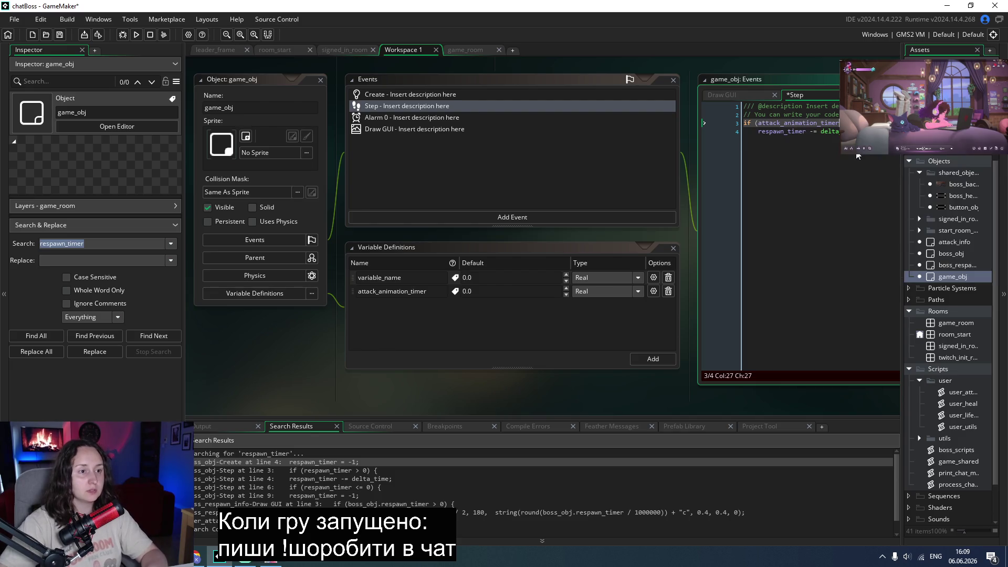
Change line 4's respawn_timer to attack_animation_timer, close the countdown block, and save.
{"action": "double_click", "coordinate": [772, 124]}
{"action": "key", "text": "ctrl+c"}
{"action": "double_click", "coordinate": [782, 132]}
{"action": "key", "text": "ctrl+v"}
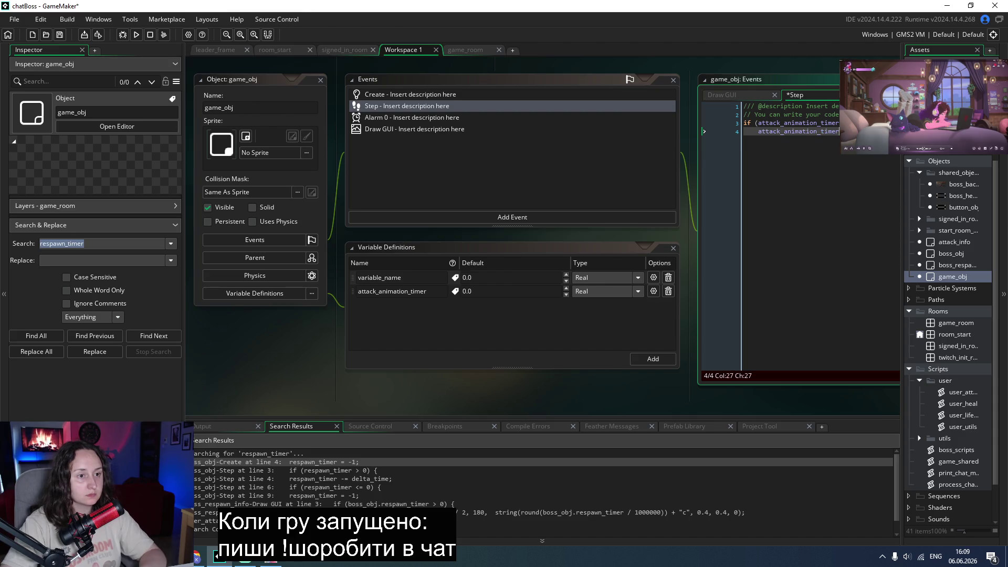
{"action": "key", "text": "End"}
{"action": "key", "text": "Return"}
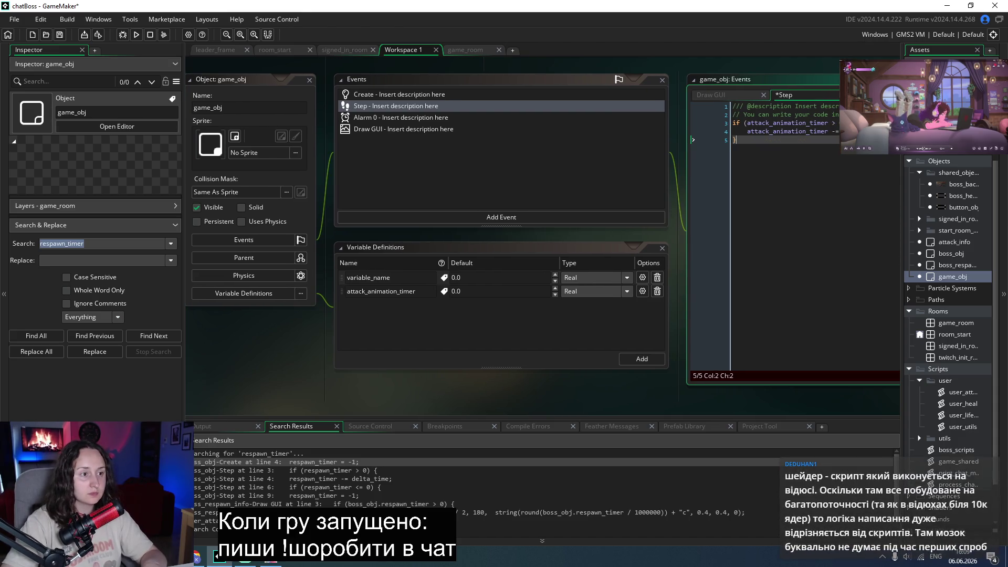
{"action": "key", "text": "ctrl+s"}
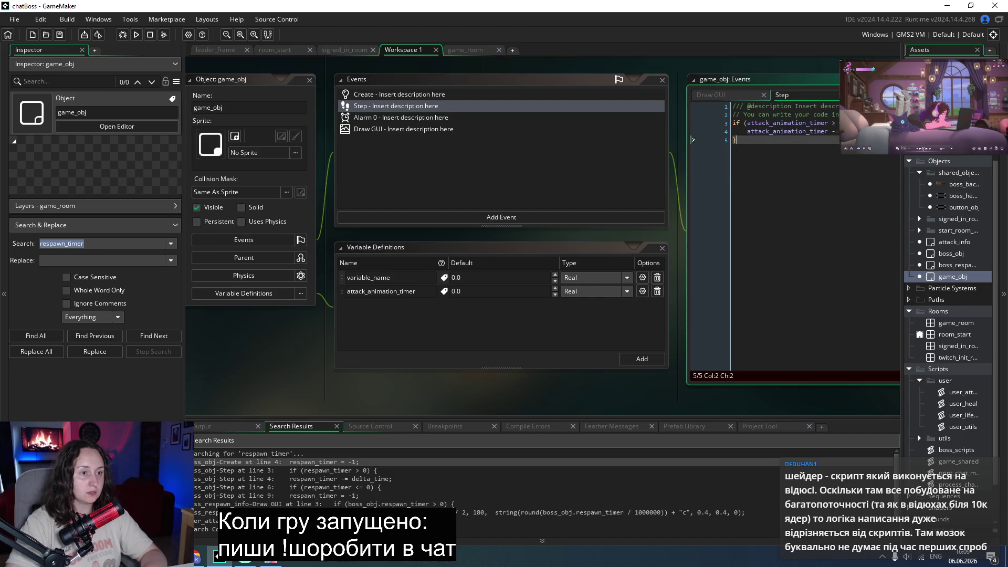
{"action": "left_click", "coordinate": [738, 123]}
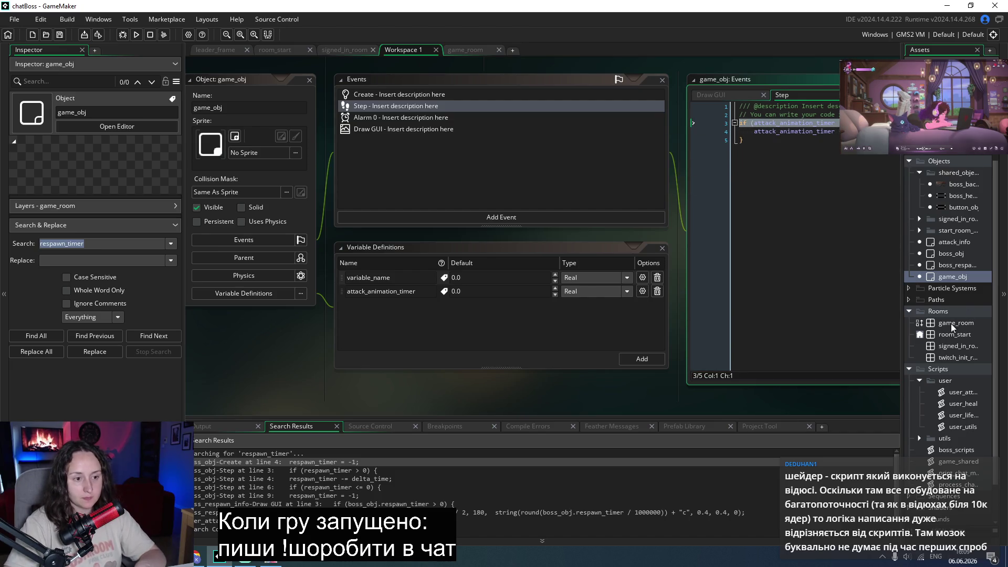
{"action": "double_click", "coordinate": [953, 253]}
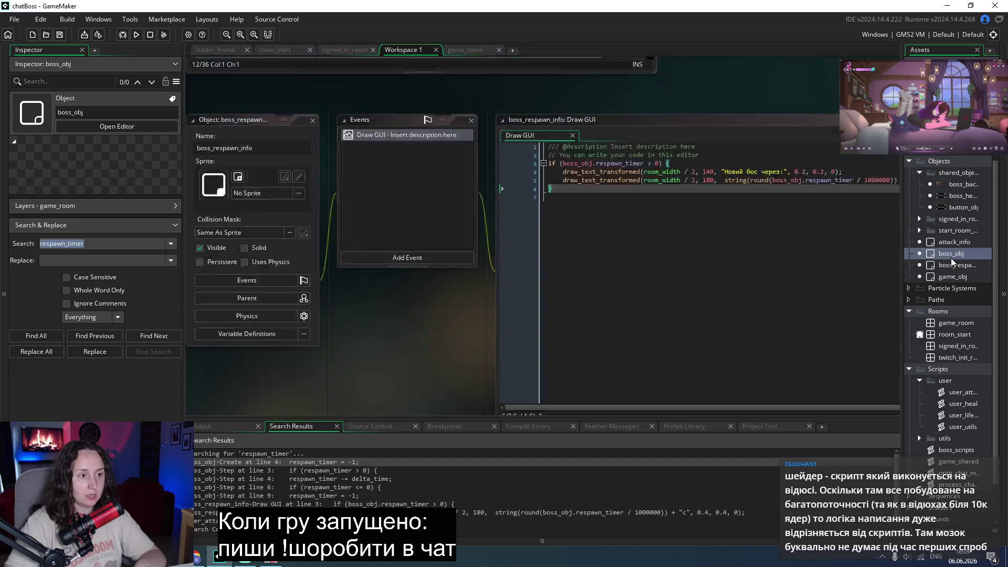
Wrap boss_obj's Step shake code in 'if (attack_animation_timer > 0) { }' and indent it.
{"action": "left_click", "coordinate": [777, 275]}
{"action": "key", "text": "ctrl+v"}
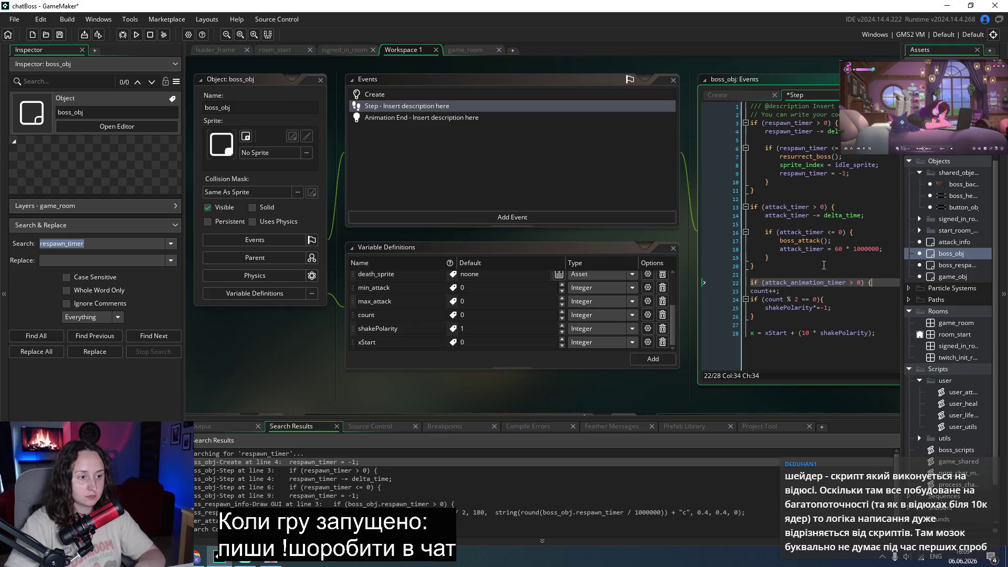
{"action": "left_click", "coordinate": [884, 333]}
{"action": "key", "text": "Return"}
{"action": "type", "text": "}"}
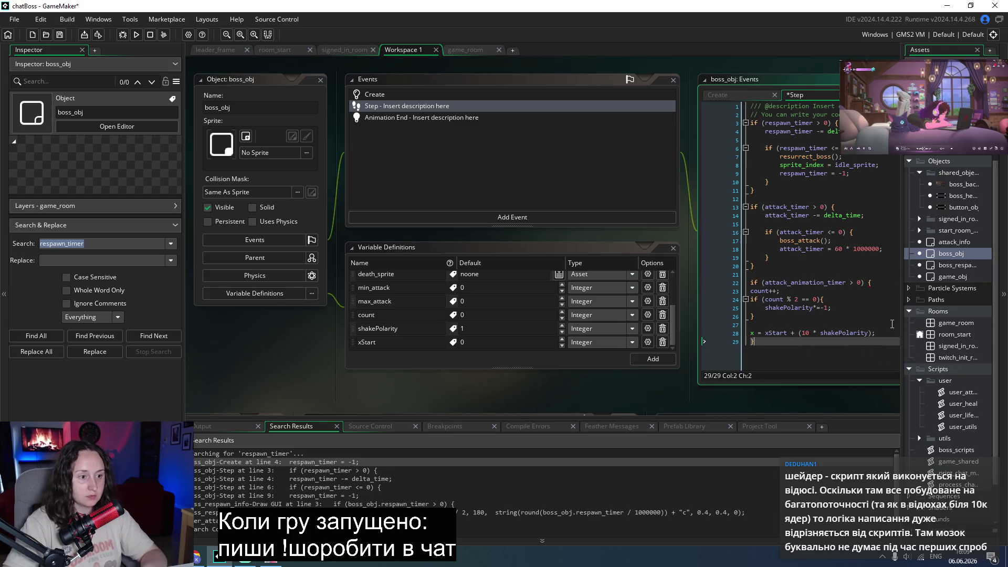
{"action": "mouse_move", "coordinate": [876, 333]}
{"action": "left_mouse_down"}
{"action": "mouse_move", "coordinate": [741, 308]}
{"action": "mouse_move", "coordinate": [743, 290]}
{"action": "left_mouse_up"}
{"action": "key", "text": "Tab"}
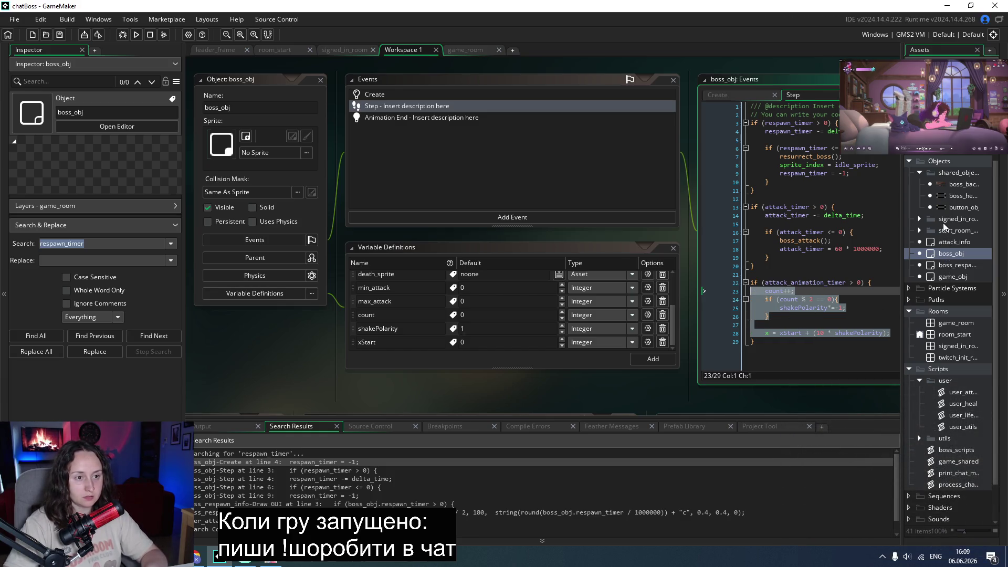
{"action": "double_click", "coordinate": [953, 185]}
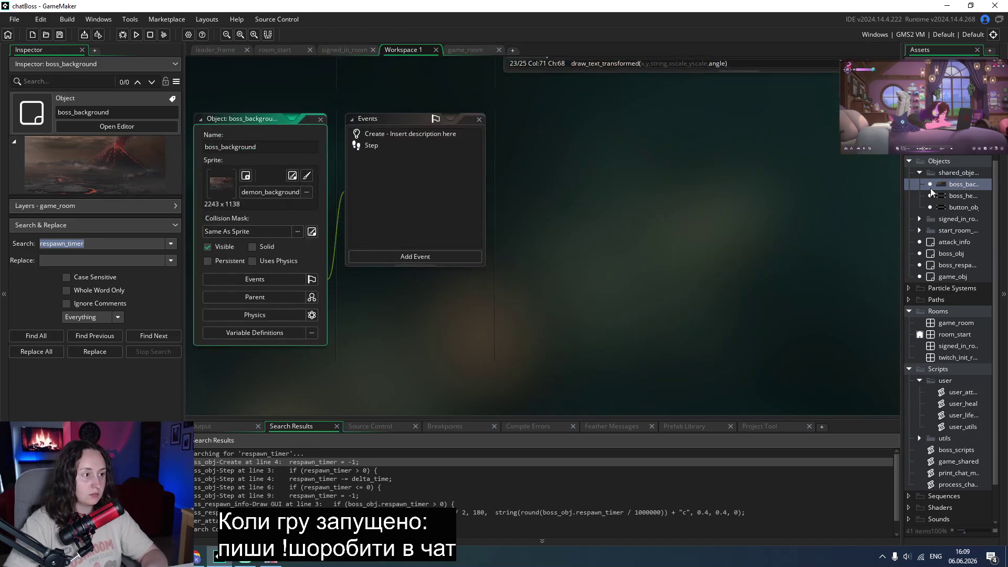
Wrap boss_background's Step shake code in 'if (attack_animation_timer > 0) { }', indent, save, and run.
{"action": "left_click", "coordinate": [379, 150]}
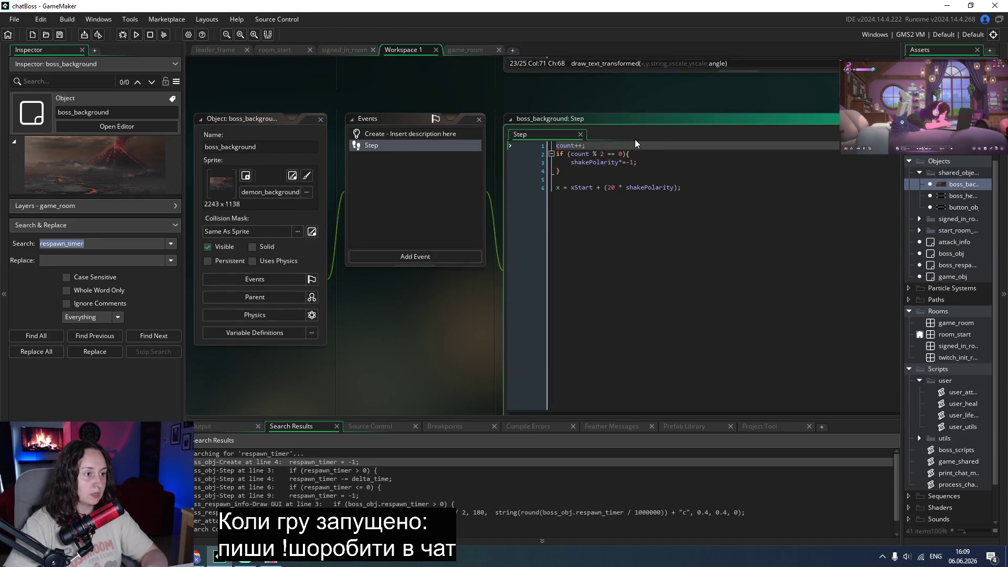
{"action": "key", "text": "Return"}
{"action": "key", "text": "Up"}
{"action": "type", "text": "if (attack_animation_timer > 0) {"}
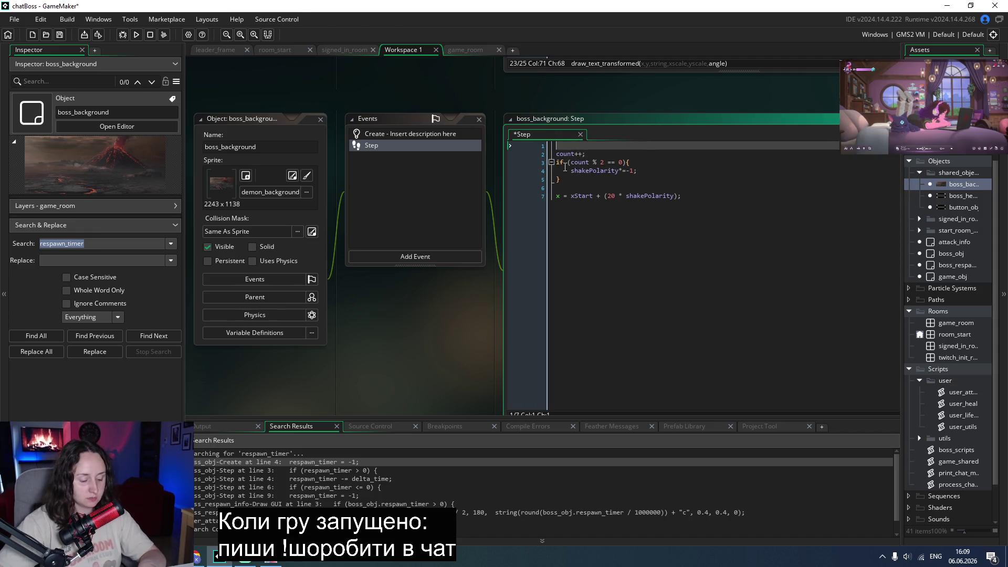
{"action": "left_click", "coordinate": [702, 209]}
{"action": "key", "text": "Return"}
{"action": "type", "text": "}"}
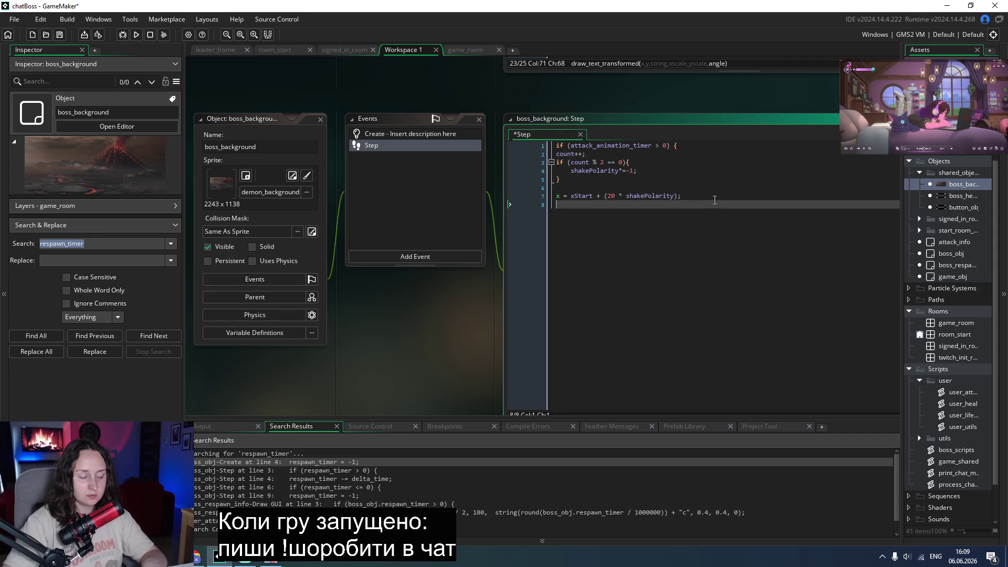
{"action": "left_click_drag", "start_coordinate": [682, 196], "coordinate": [492, 151]}
{"action": "key", "text": "Tab"}
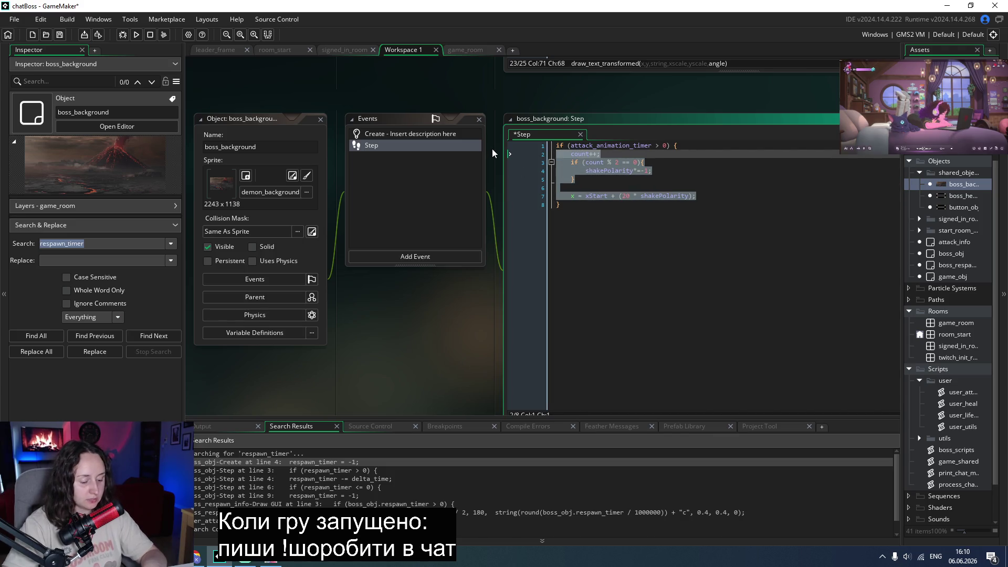
{"action": "key", "text": "ctrl+s"}
{"action": "left_click", "coordinate": [135, 35]}
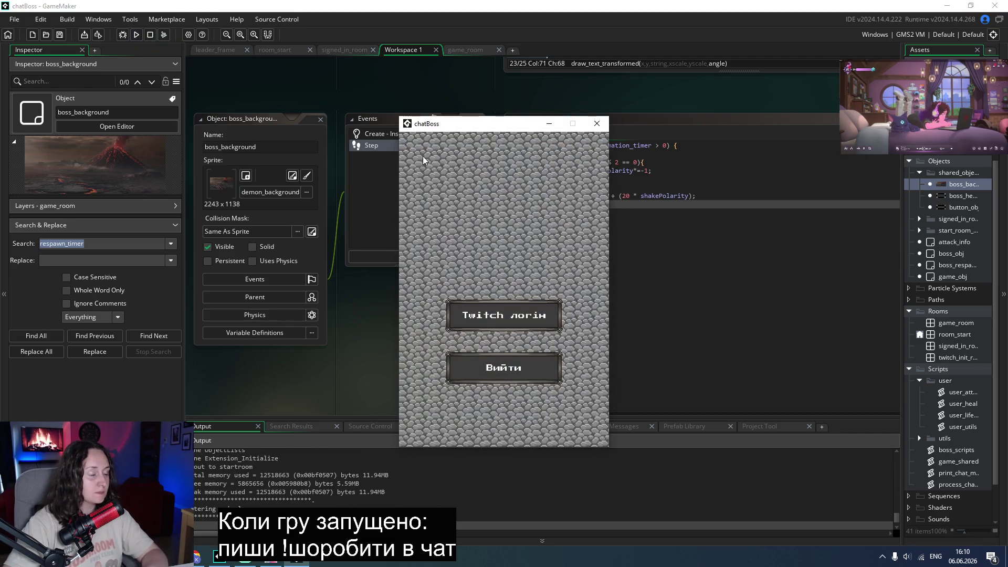
Test the game, stop at the undefined-variable error, and prefix boss_background's timer check with 'game_obj.'.
{"action": "left_click", "coordinate": [498, 314]}
{"action": "left_click", "coordinate": [497, 297]}
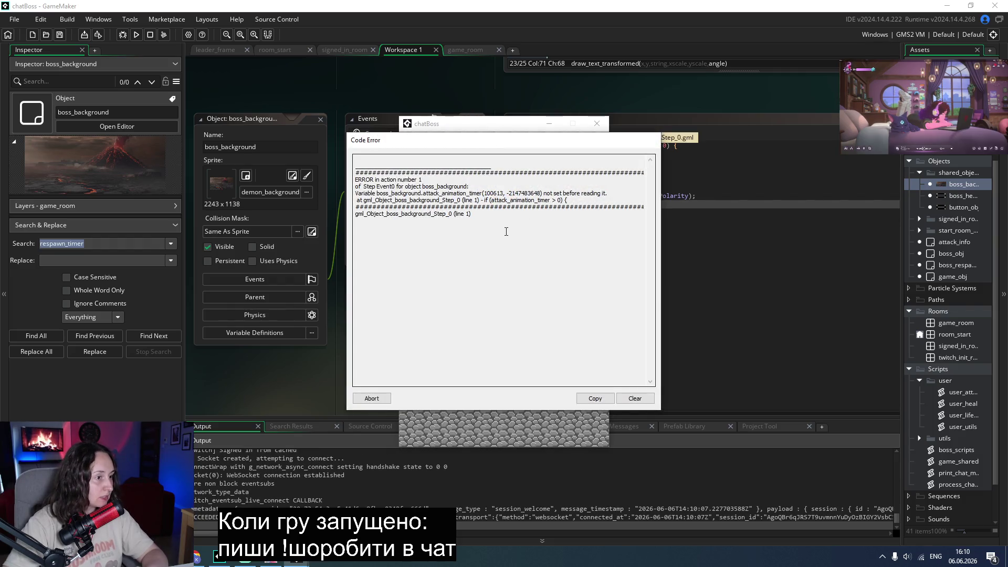
{"action": "left_click", "coordinate": [376, 399]}
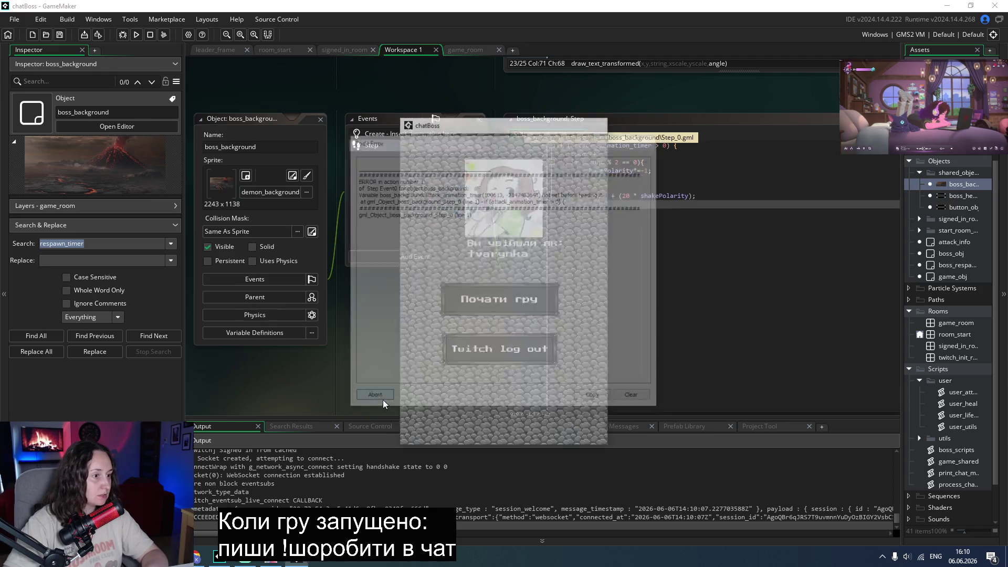
{"action": "left_click", "coordinate": [569, 145]}
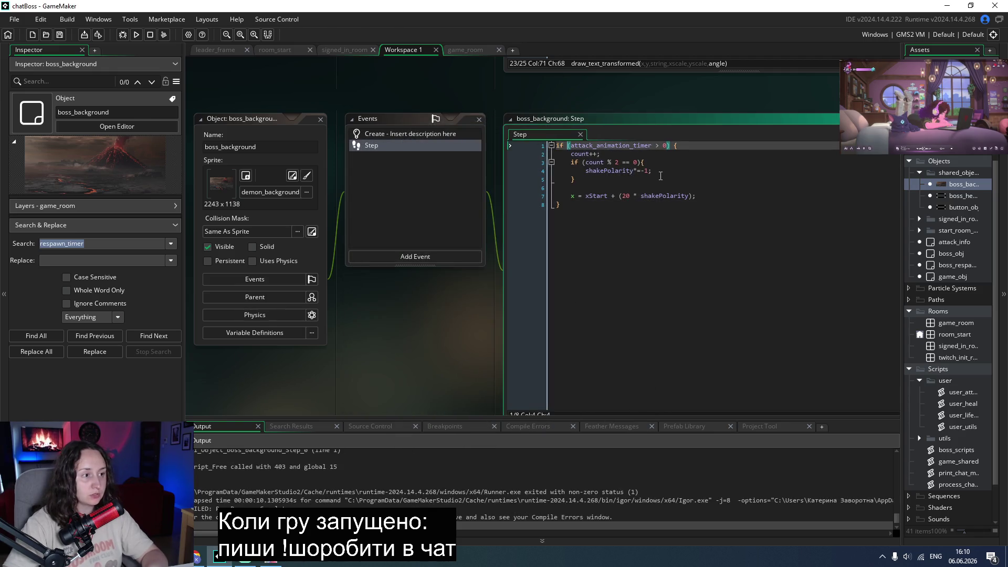
{"action": "type", "text": "game_"}
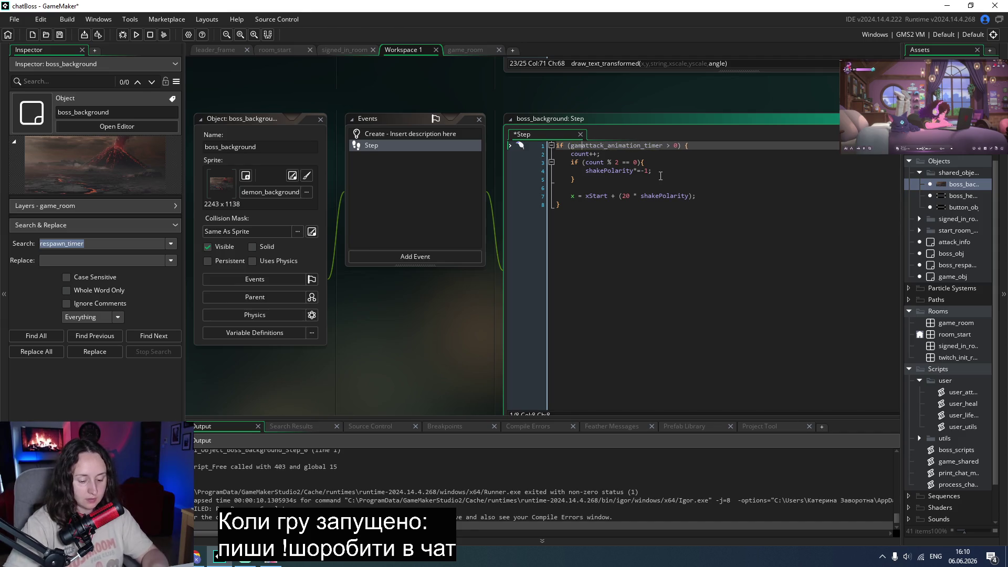
{"action": "type", "text": "obj."}
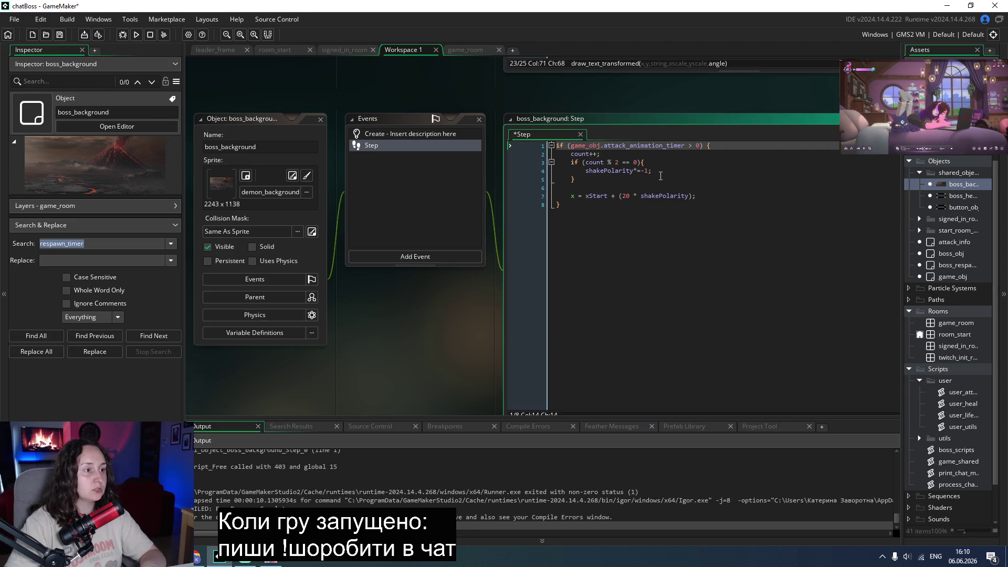
{"action": "left_click", "coordinate": [719, 252]}
{"action": "double_click", "coordinate": [588, 145]}
{"action": "key", "text": "ctrl+c"}
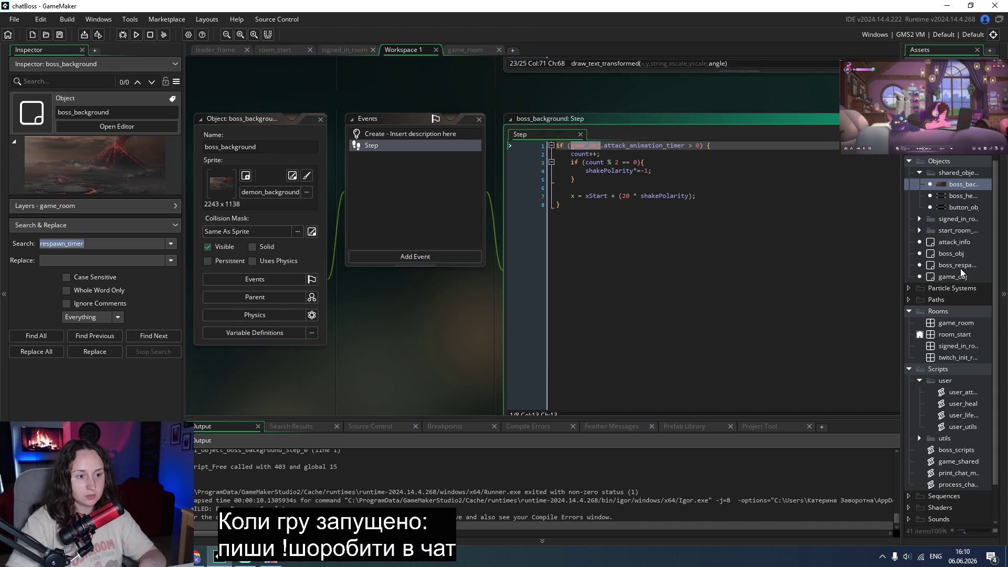
Prefix the timer check on boss_obj's Step line 22 with 'game_obj.' and run the game again.
{"action": "double_click", "coordinate": [952, 254]}
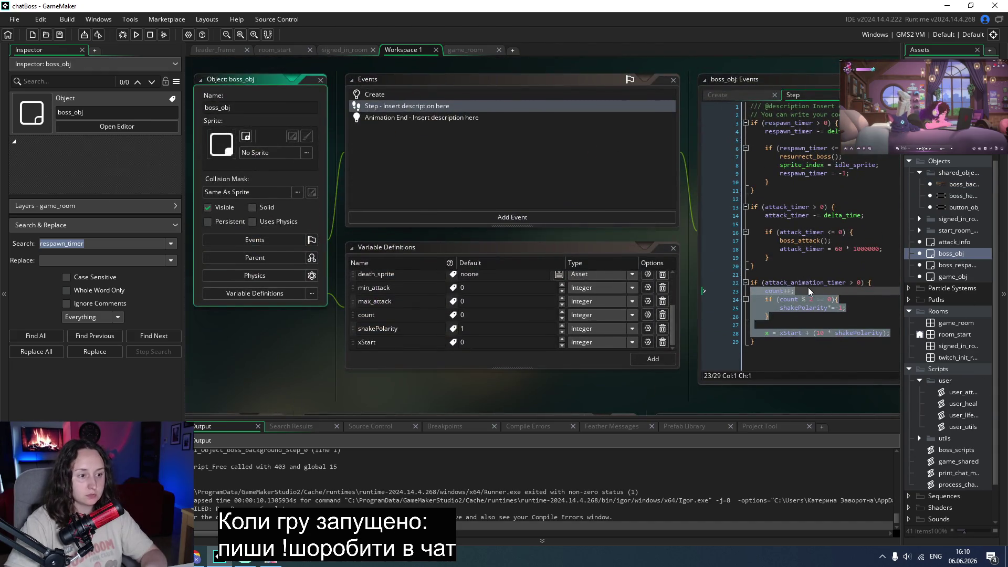
{"action": "left_click", "coordinate": [767, 284]}
{"action": "key", "text": "ctrl+v"}
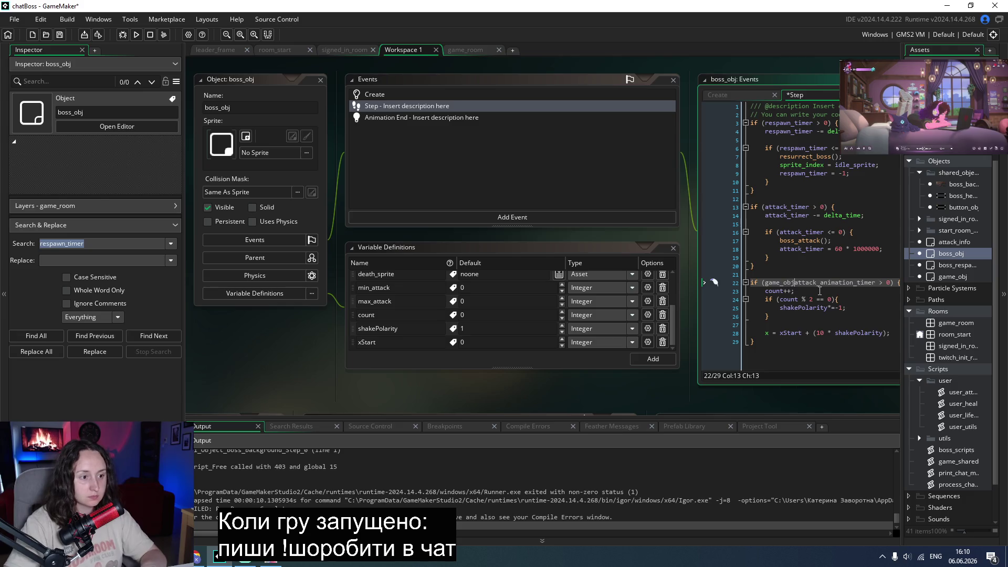
{"action": "type", "text": "."}
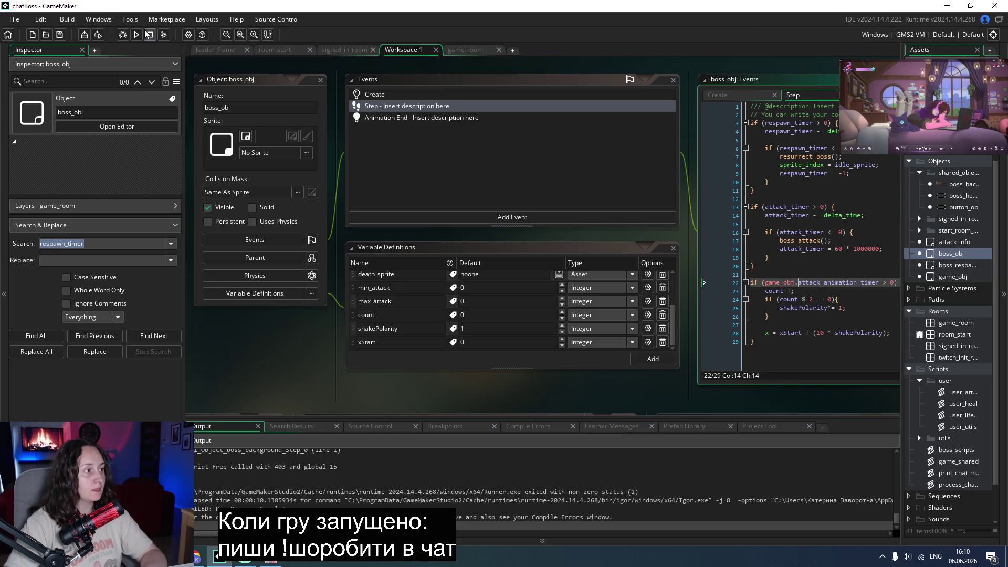
{"action": "left_click", "coordinate": [136, 34]}
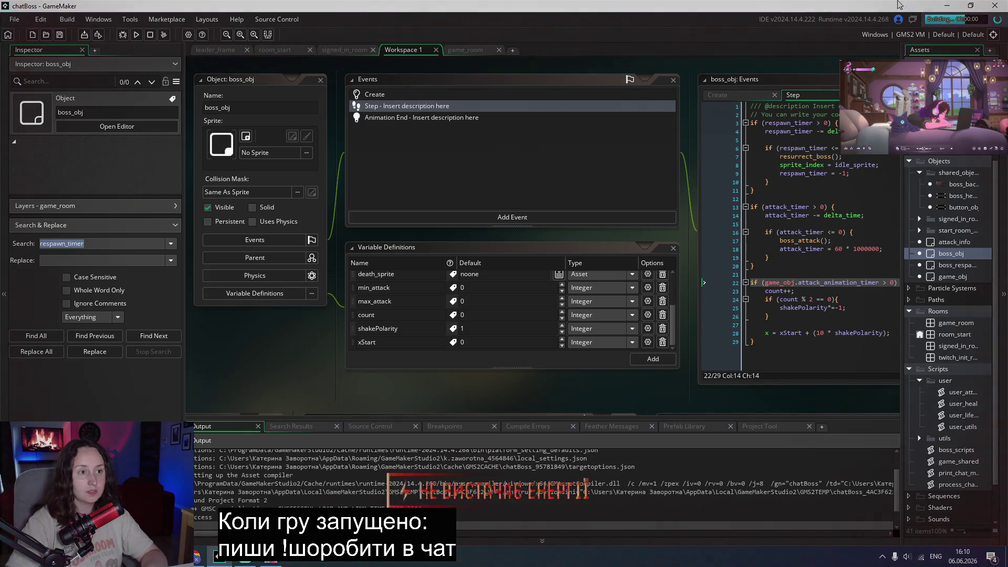
Restore the IDE, enter the boss battle to test an attack, then close the chatBoss game window.
{"action": "left_click", "coordinate": [971, 6]}
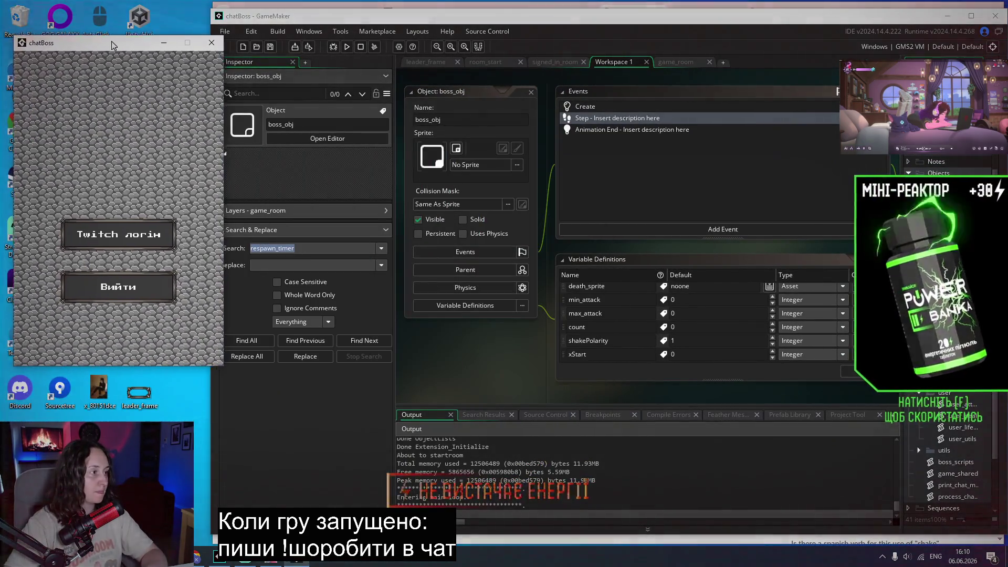
{"action": "left_click", "coordinate": [108, 220]}
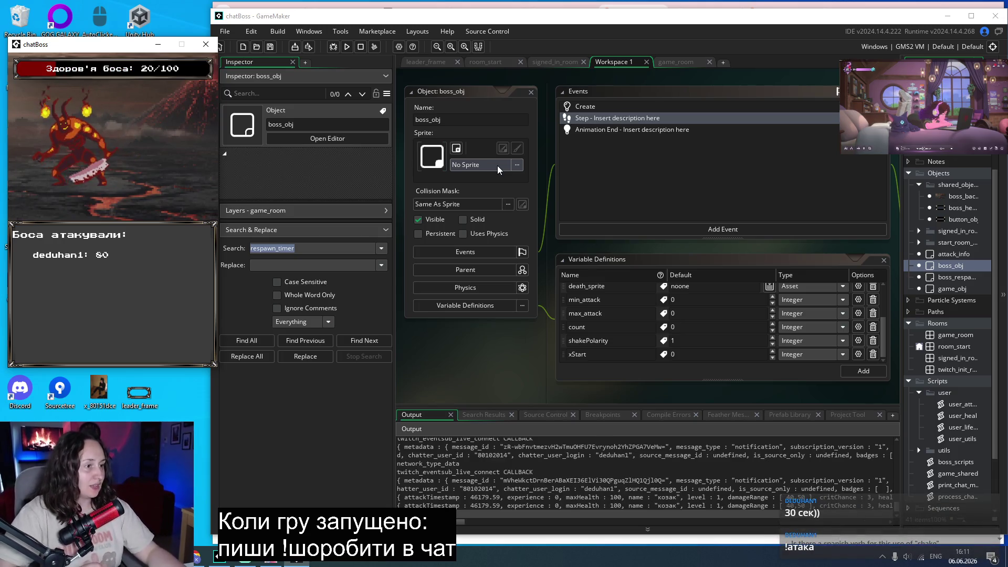
{"action": "left_click", "coordinate": [204, 43]}
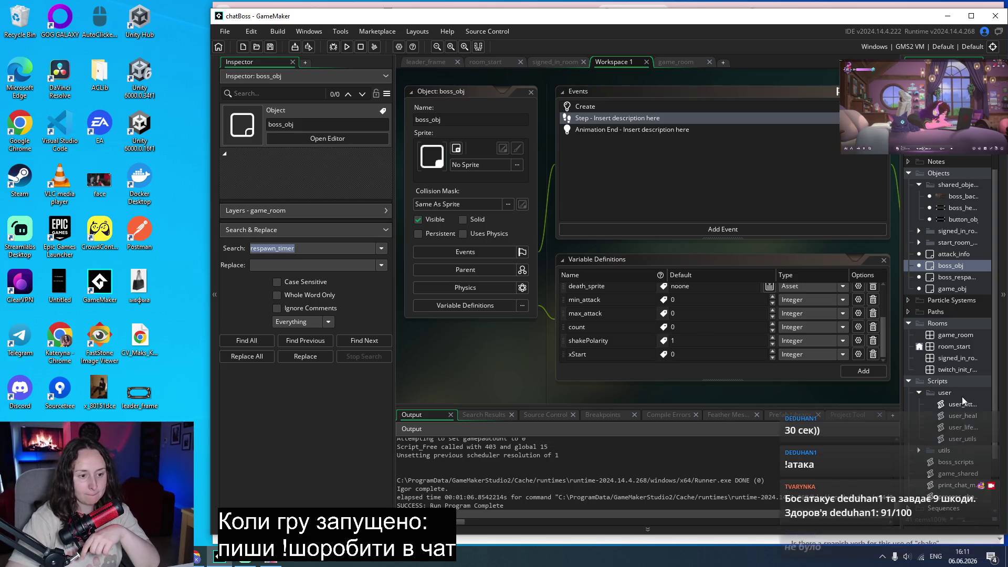
{"action": "double_click", "coordinate": [942, 404]}
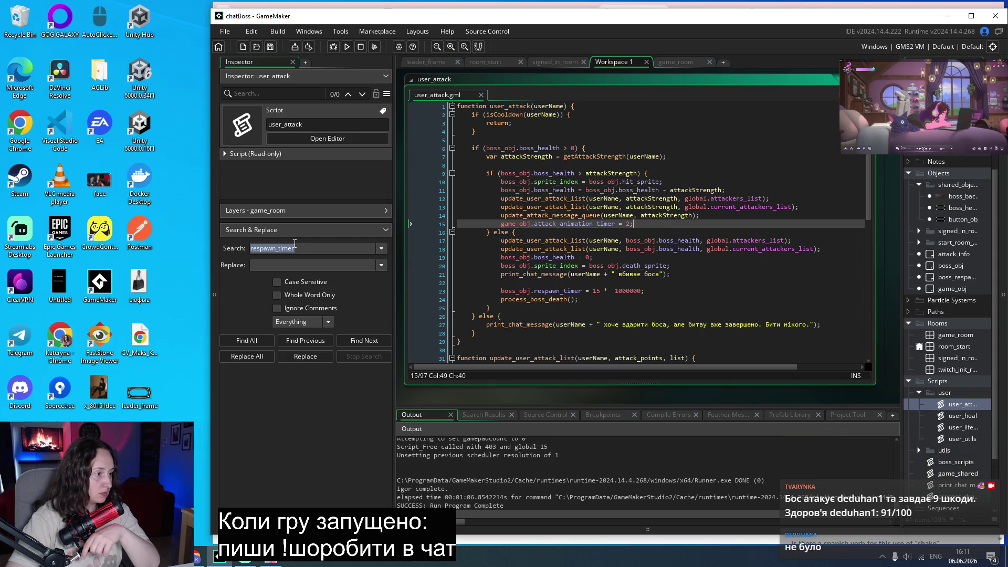
Make line 15 set the timer to 2 * 1000000, using the multiplier from the respawn_timer search, then save and run.
{"action": "left_click", "coordinate": [306, 249]}
{"action": "key", "text": "Return"}
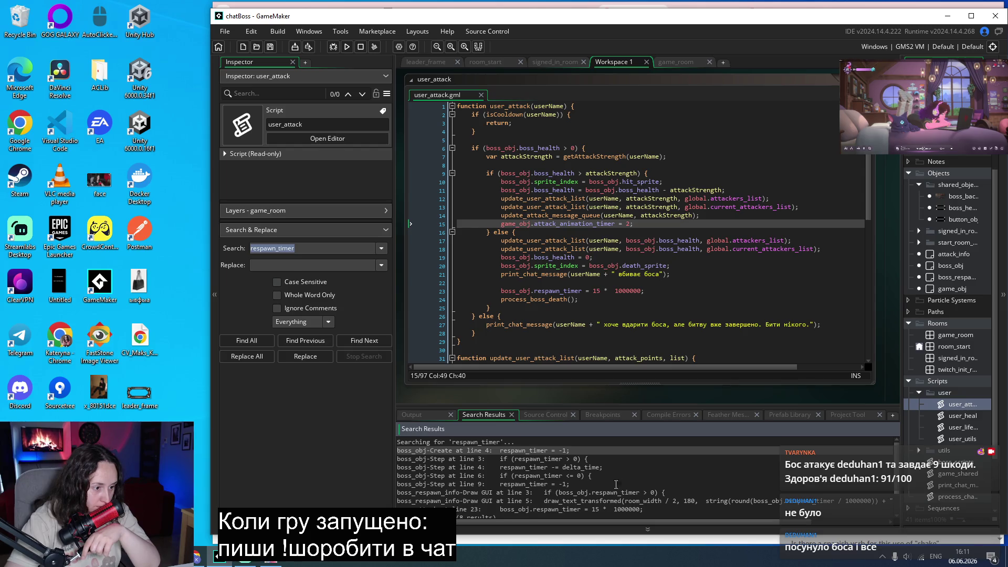
{"action": "left_click_drag", "start_coordinate": [641, 509], "coordinate": [603, 510]}
{"action": "key", "text": "ctrl+c"}
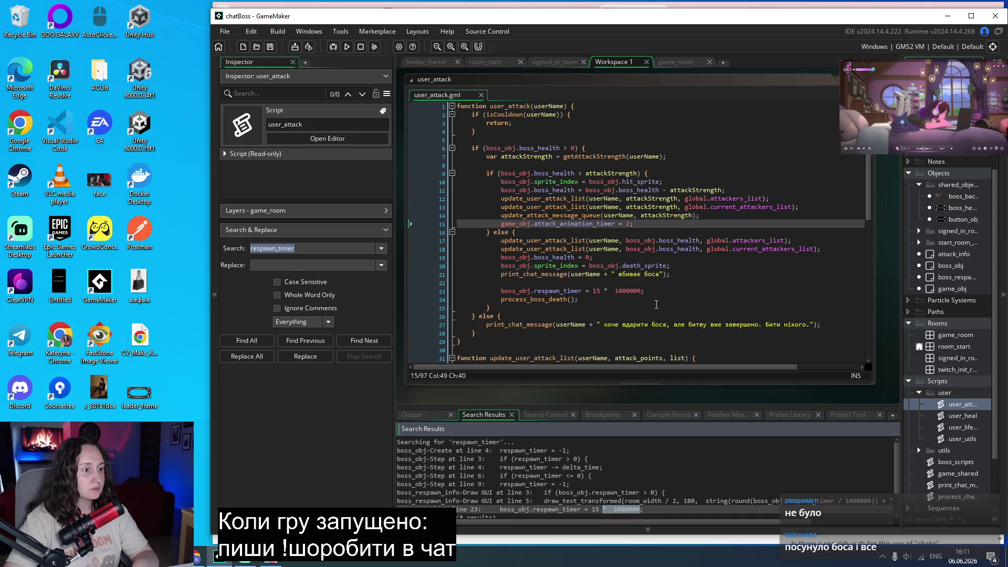
{"action": "left_click", "coordinate": [632, 224]}
{"action": "key", "text": "ctrl+v"}
{"action": "key", "text": "ctrl+s"}
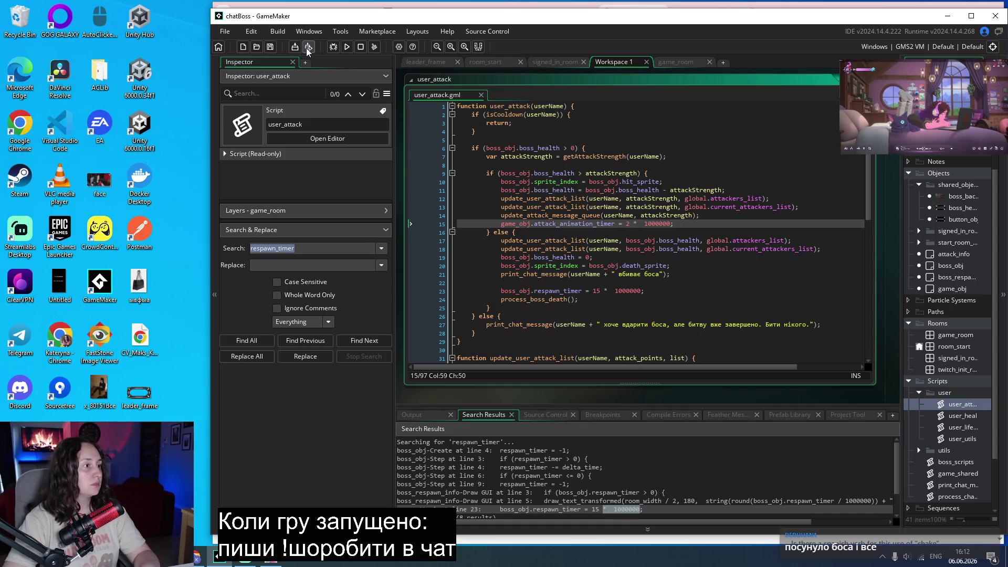
{"action": "left_click", "coordinate": [348, 49]}
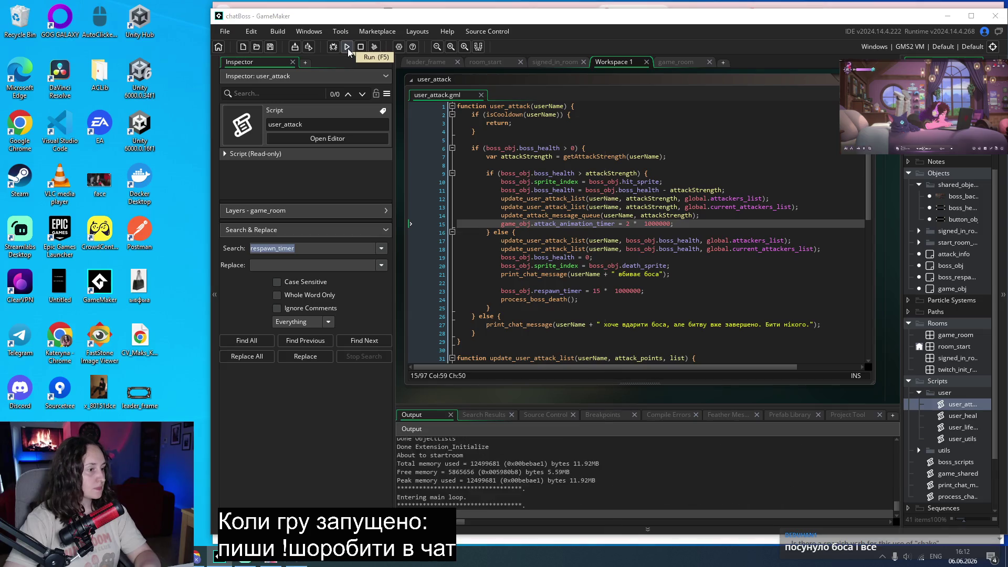
Test the shake in the rebuilt game's boss battle, then switch to the Shadertoy 'A quick terrain hack' page.
{"action": "left_click_drag", "start_coordinate": [473, 130], "coordinate": [78, 64]}
{"action": "left_click", "coordinate": [105, 232]}
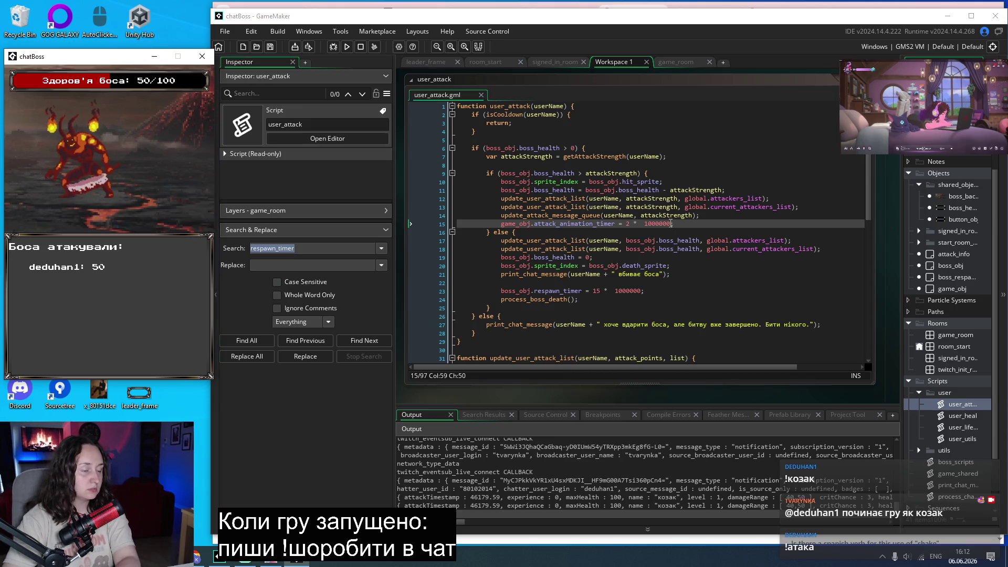
{"action": "left_click", "coordinate": [671, 223]}
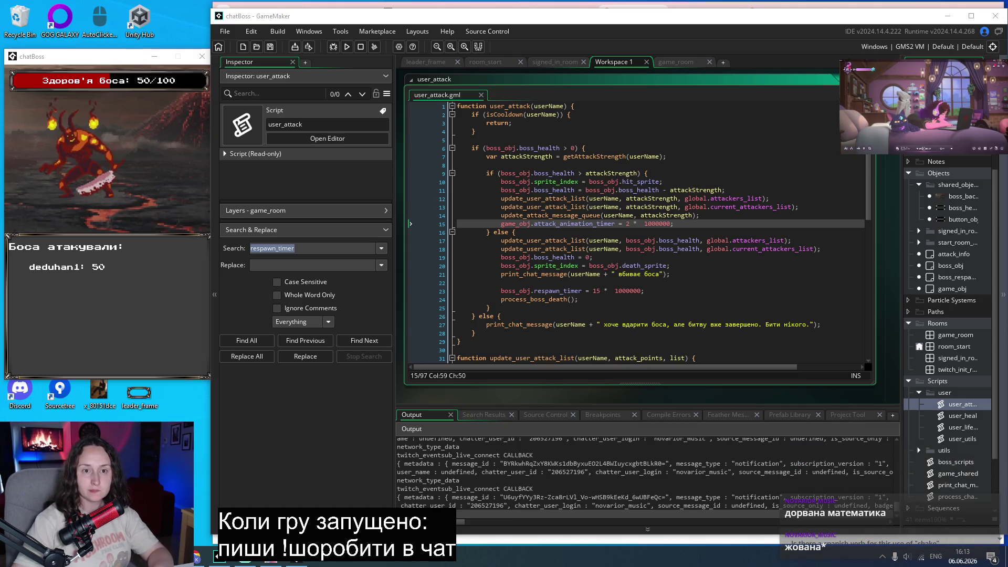
{"action": "key", "text": "alt+Tab"}
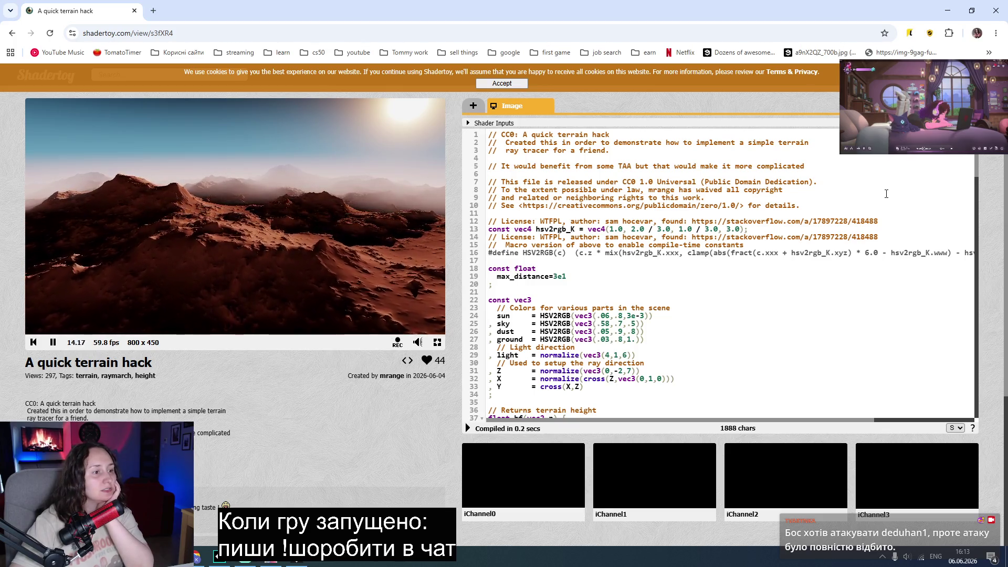
{"action": "scroll", "coordinate": [887, 194], "scroll_direction": "down", "scroll_amount": 1}
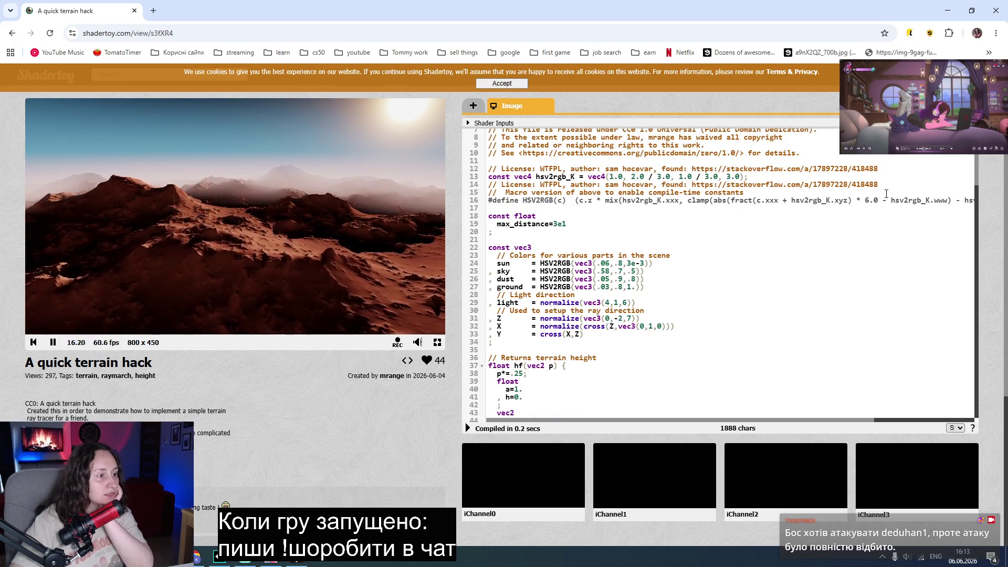
{"action": "scroll", "coordinate": [886, 194], "scroll_direction": "down", "scroll_amount": 1}
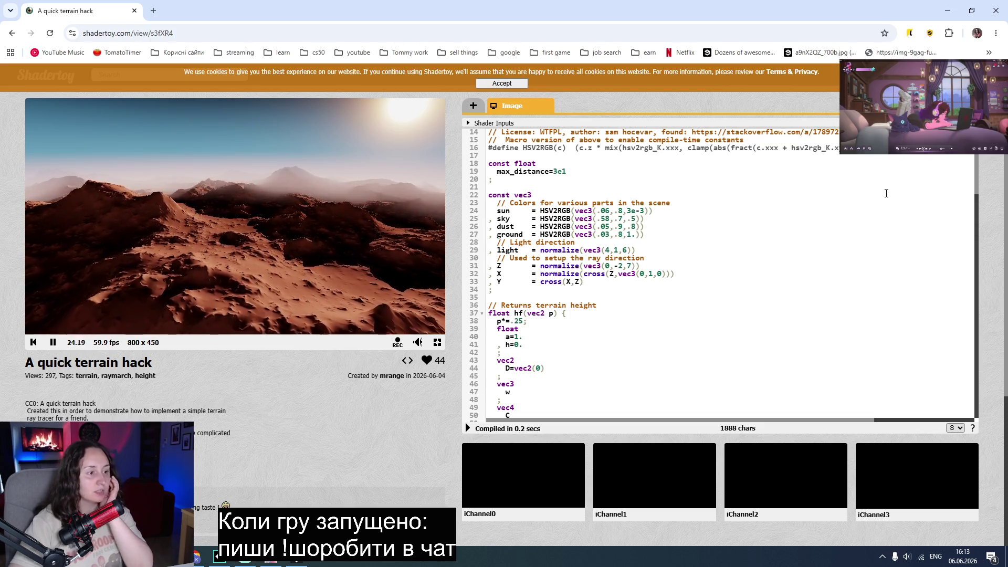
{"action": "scroll", "coordinate": [887, 194], "scroll_direction": "down", "scroll_amount": 1}
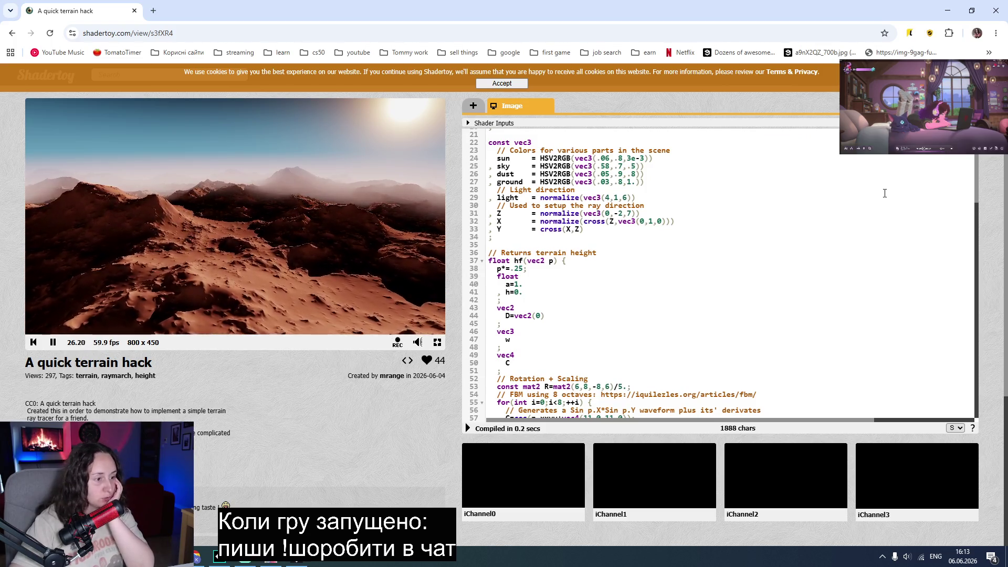
{"action": "scroll", "coordinate": [885, 194], "scroll_direction": "down", "scroll_amount": 2}
{"action": "scroll", "coordinate": [885, 193], "scroll_direction": "down", "scroll_amount": 1}
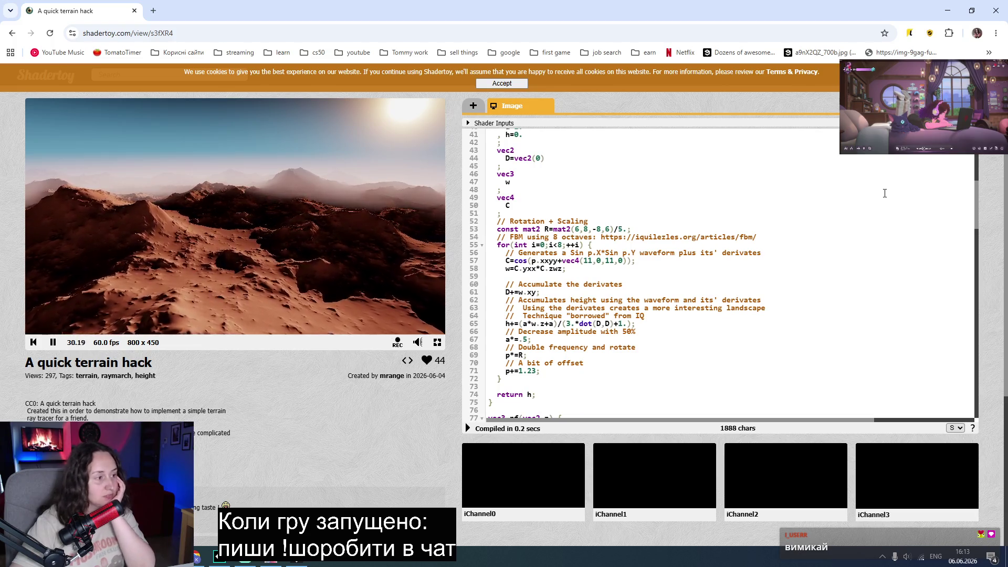
{"action": "scroll", "coordinate": [885, 194], "scroll_direction": "down", "scroll_amount": 2}
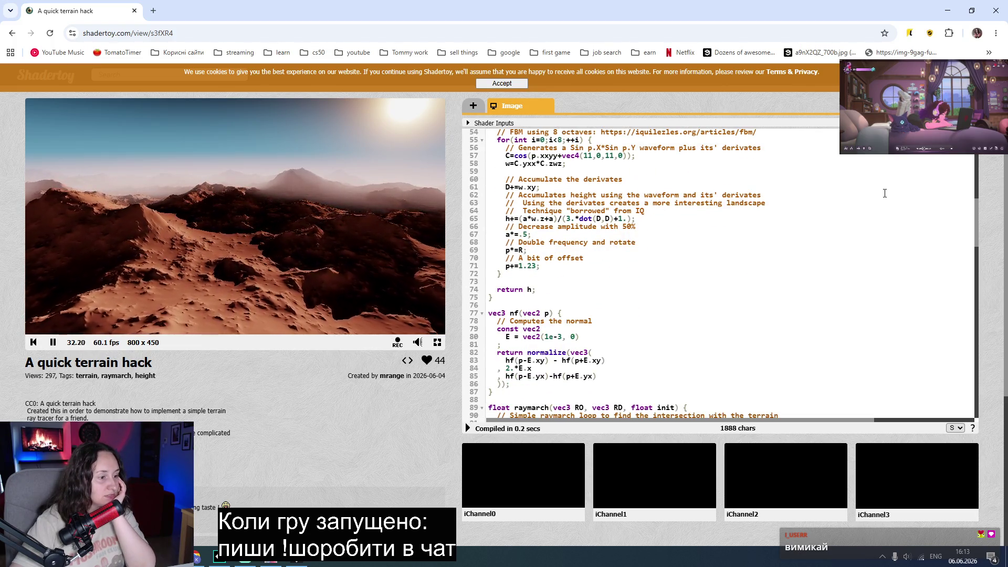
{"action": "scroll", "coordinate": [885, 194], "scroll_direction": "down", "scroll_amount": 1}
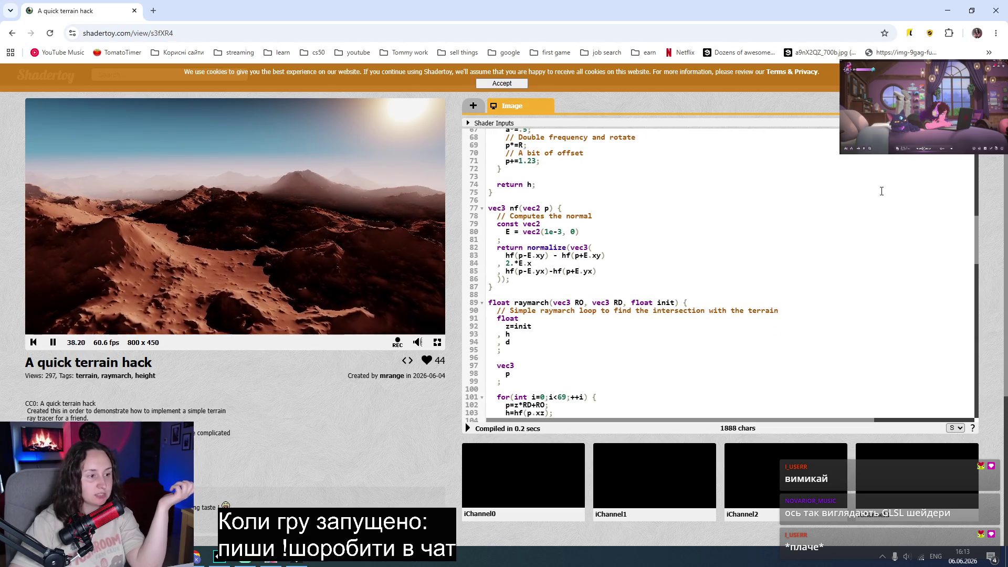
{"action": "scroll", "coordinate": [882, 191], "scroll_direction": "down", "scroll_amount": 1}
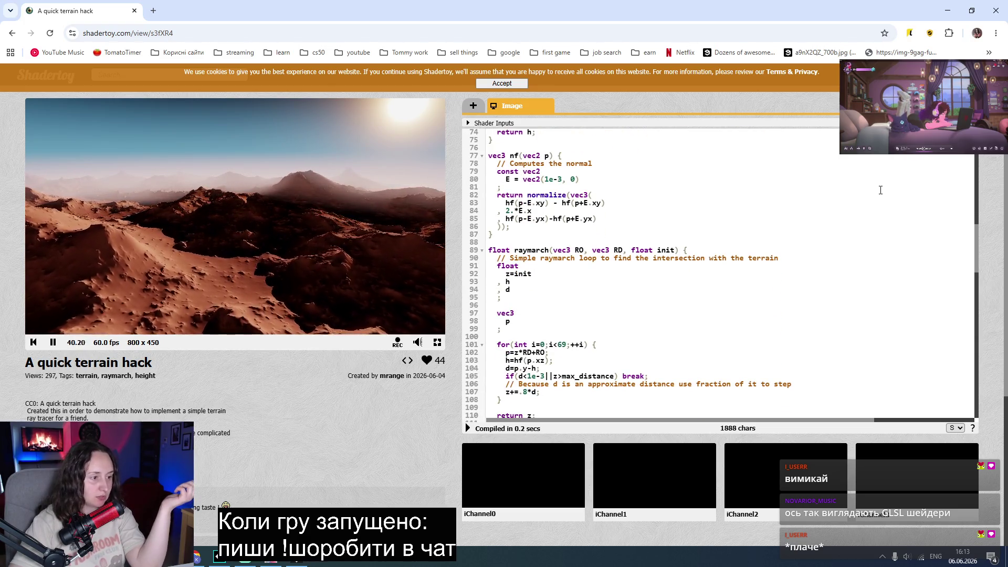
{"action": "scroll", "coordinate": [881, 191], "scroll_direction": "down", "scroll_amount": 1}
{"action": "scroll", "coordinate": [880, 189], "scroll_direction": "down", "scroll_amount": 2}
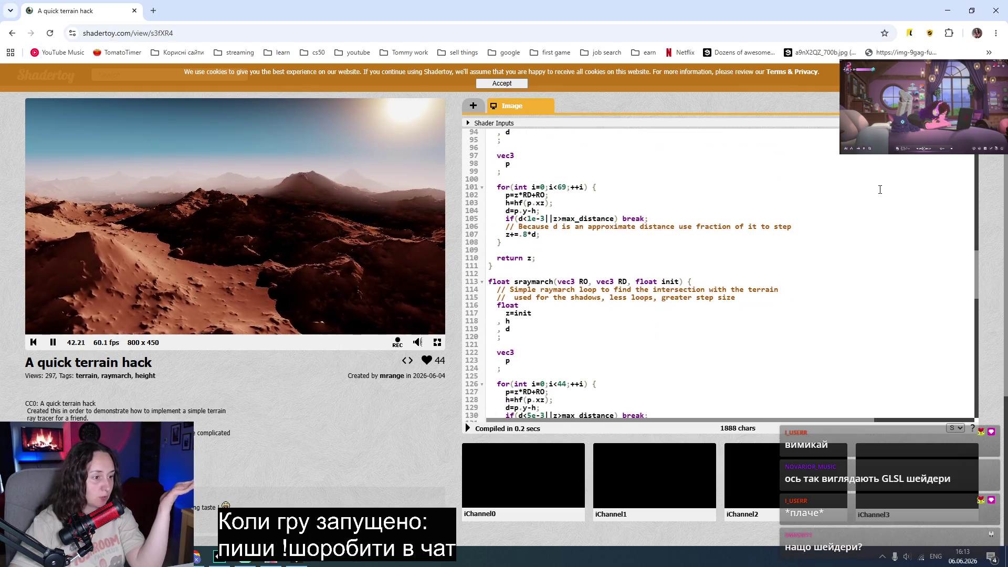
{"action": "scroll", "coordinate": [880, 189], "scroll_direction": "down", "scroll_amount": 4}
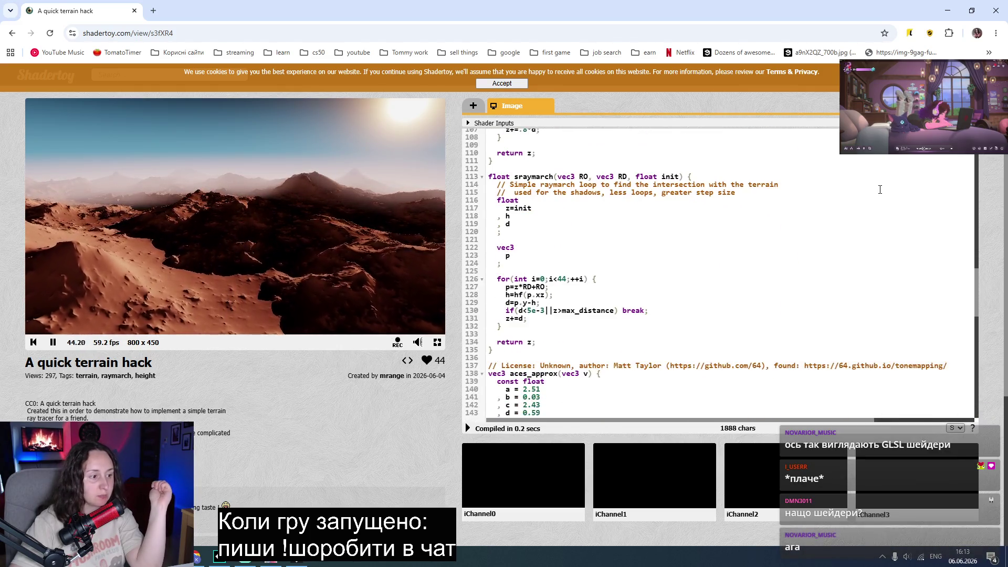
{"action": "scroll", "coordinate": [880, 189], "scroll_direction": "down", "scroll_amount": 6}
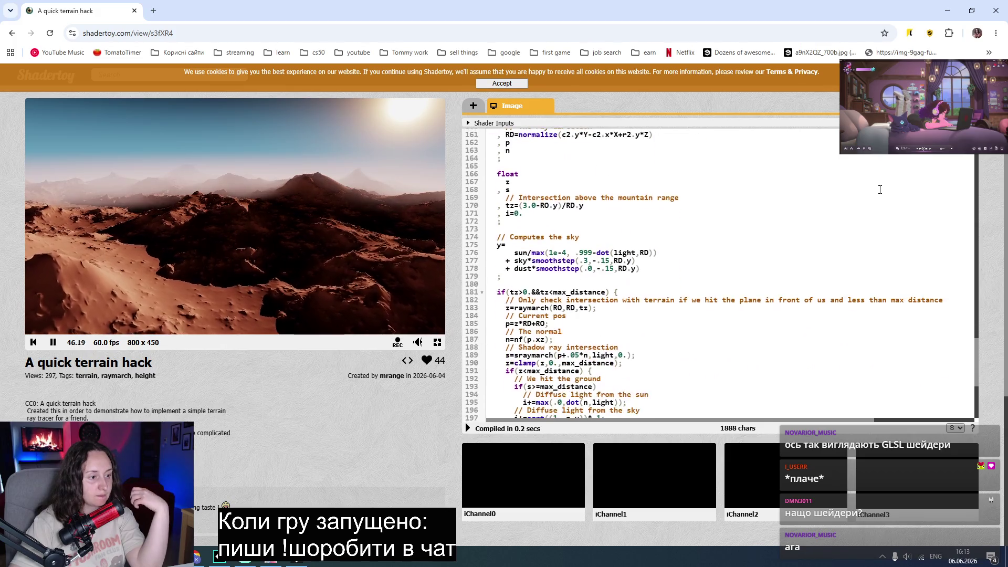
{"action": "scroll", "coordinate": [880, 190], "scroll_direction": "down", "scroll_amount": 2}
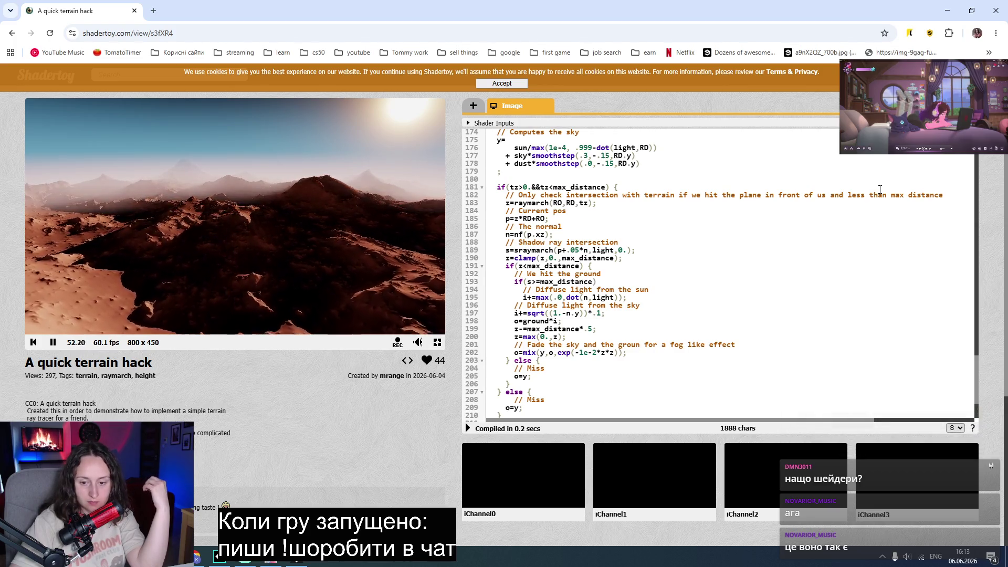
{"action": "scroll", "coordinate": [880, 190], "scroll_direction": "down", "scroll_amount": 4}
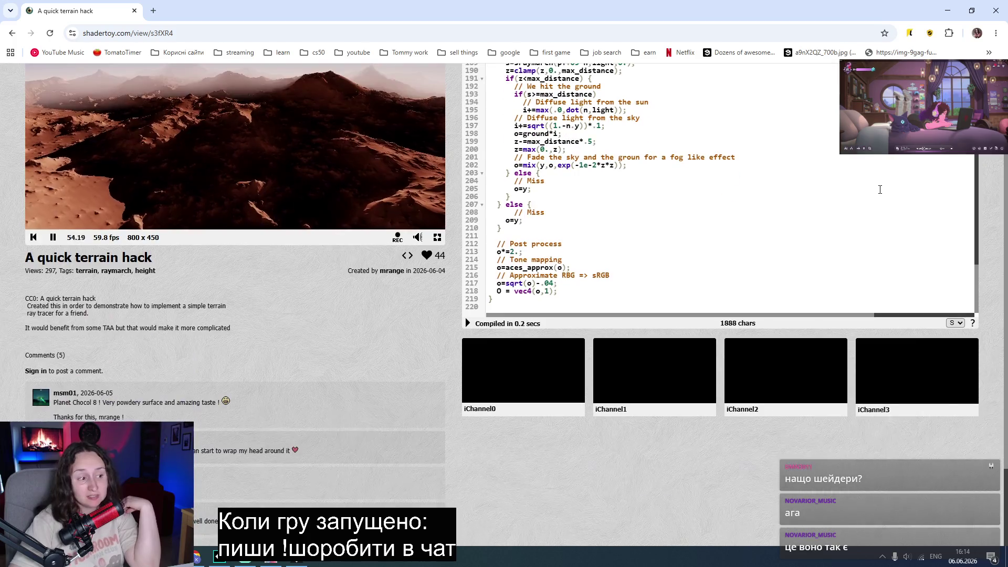
{"action": "scroll", "coordinate": [382, 471], "scroll_direction": "up", "scroll_amount": 2}
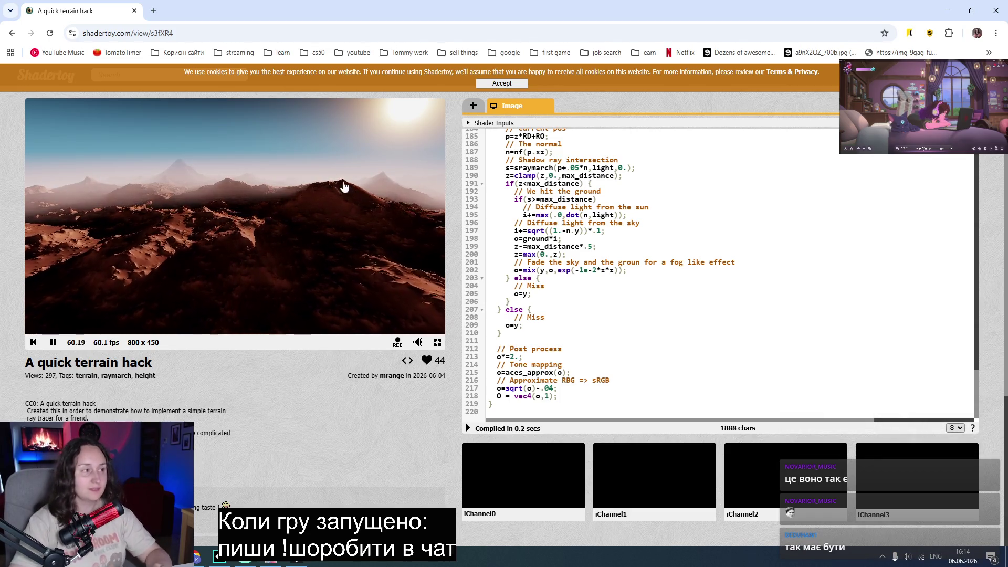
{"action": "left_click", "coordinate": [998, 14]}
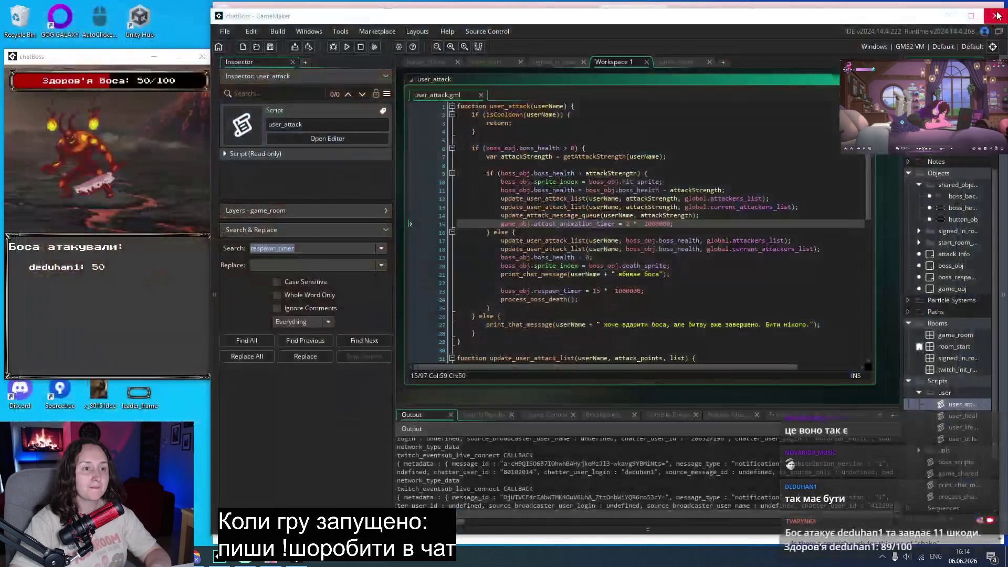
Review the death-branch lines 20–22 of the user_attack script.
{"action": "left_click", "coordinate": [659, 265]}
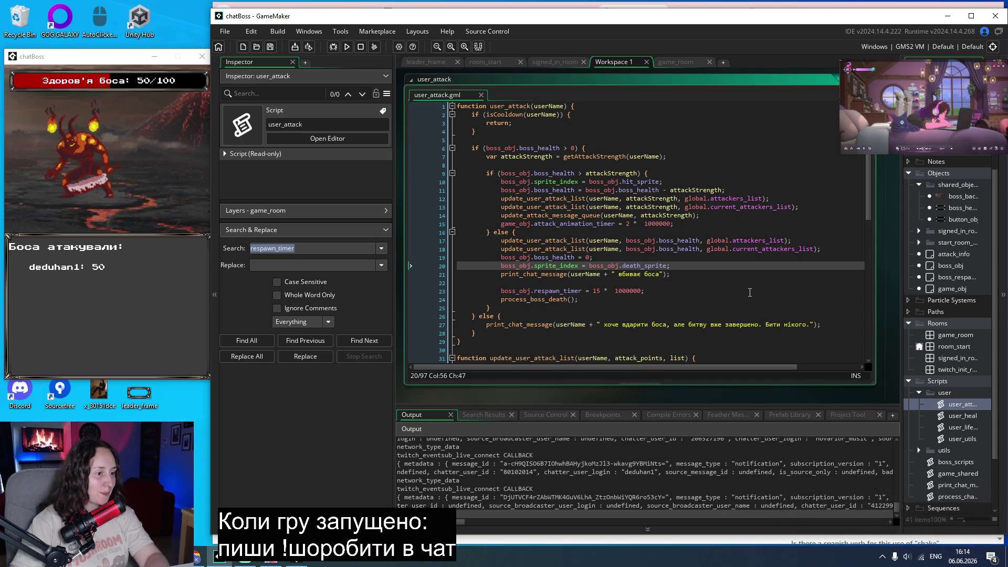
{"action": "left_click", "coordinate": [736, 275]}
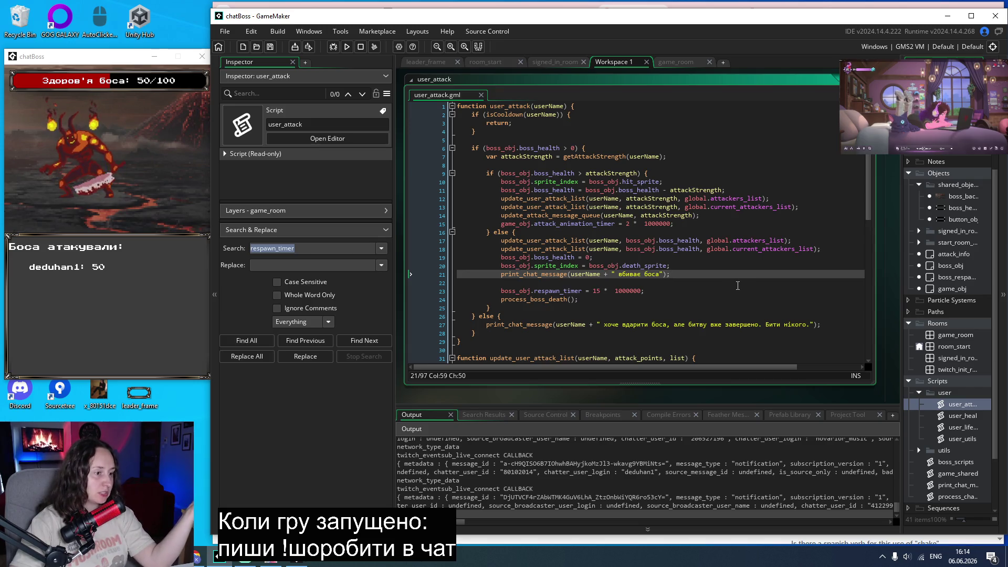
{"action": "key", "text": "Down"}
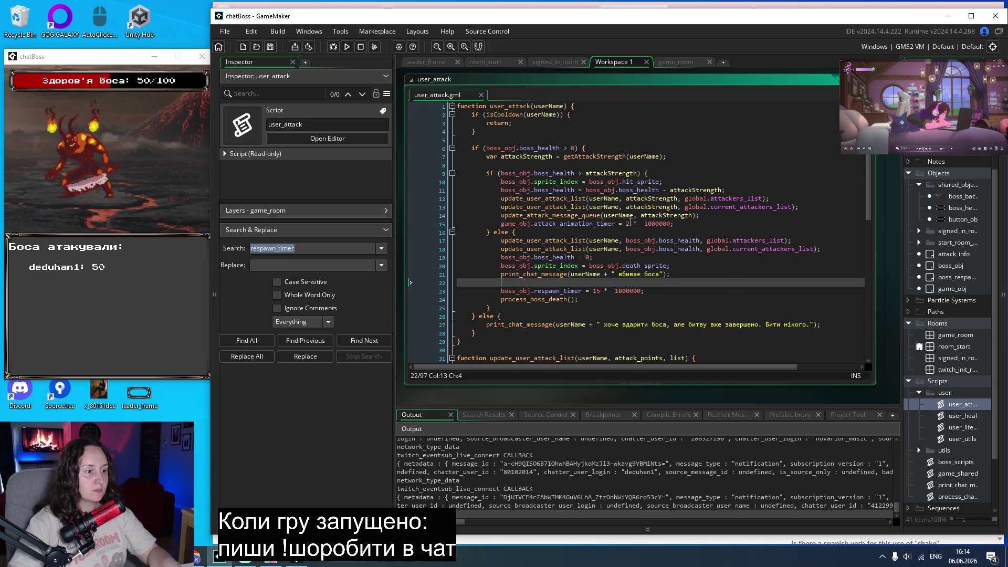
Delete the 2 from attack_animation_timer = 2 * 1000000 on line 15, save, and rebuild the game.
{"action": "left_click", "coordinate": [630, 224]}
{"action": "key", "text": "BackSpace"}
{"action": "key", "text": "ctrl+a"}
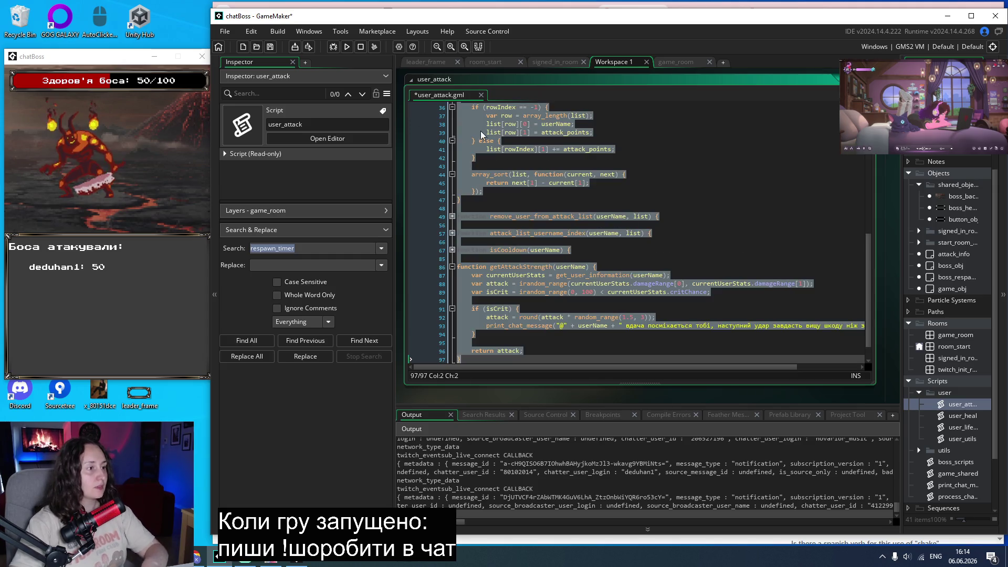
{"action": "key", "text": "ctrl+s"}
{"action": "left_click", "coordinate": [346, 47]}
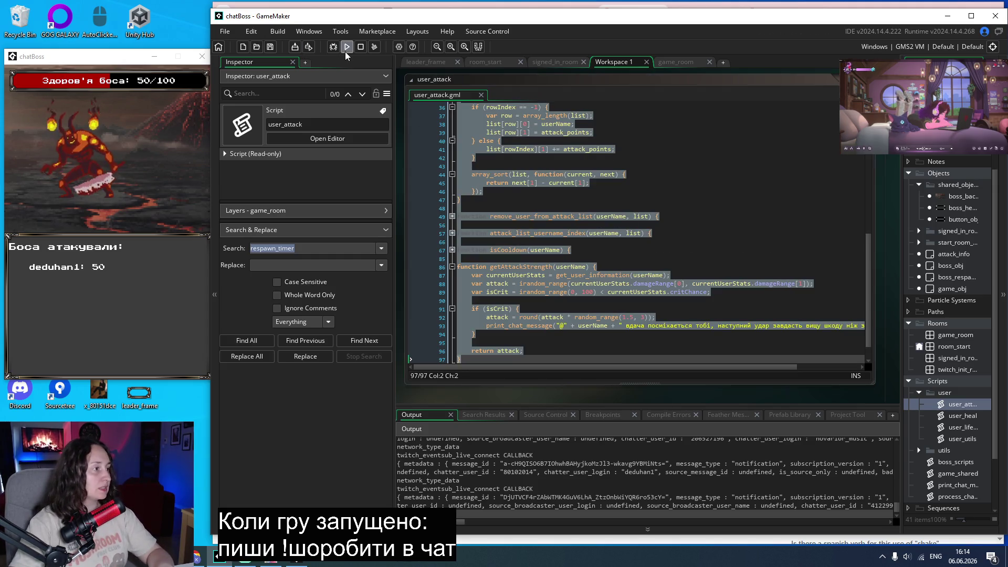
Move the running chatBoss window left and enter the boss room to test a chat attack.
{"action": "left_click", "coordinate": [705, 241]}
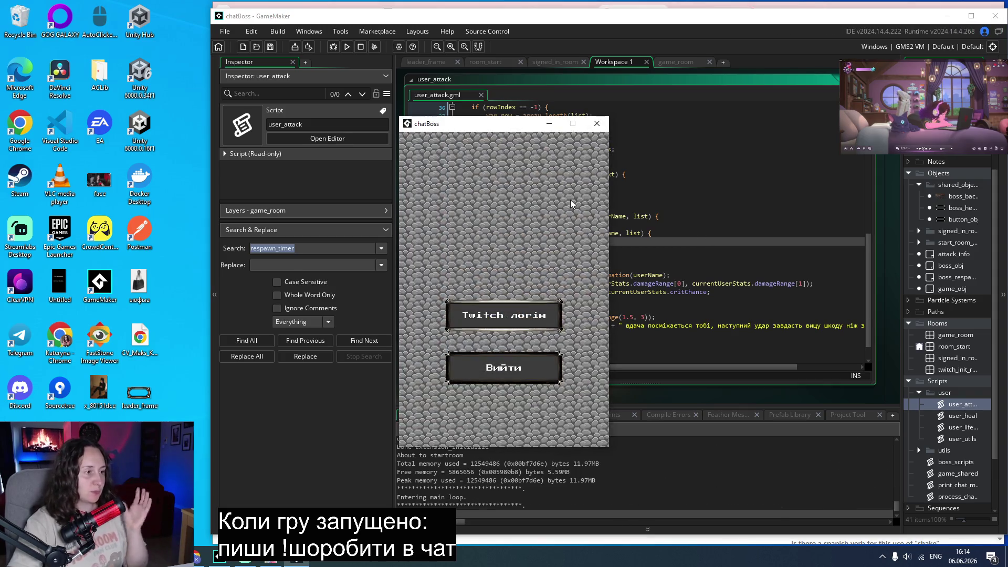
{"action": "mouse_move", "coordinate": [467, 131]}
{"action": "left_mouse_down"}
{"action": "mouse_move", "coordinate": [303, 122]}
{"action": "mouse_move", "coordinate": [80, 52]}
{"action": "mouse_move", "coordinate": [118, 52]}
{"action": "left_mouse_up"}
{"action": "left_click", "coordinate": [111, 222]}
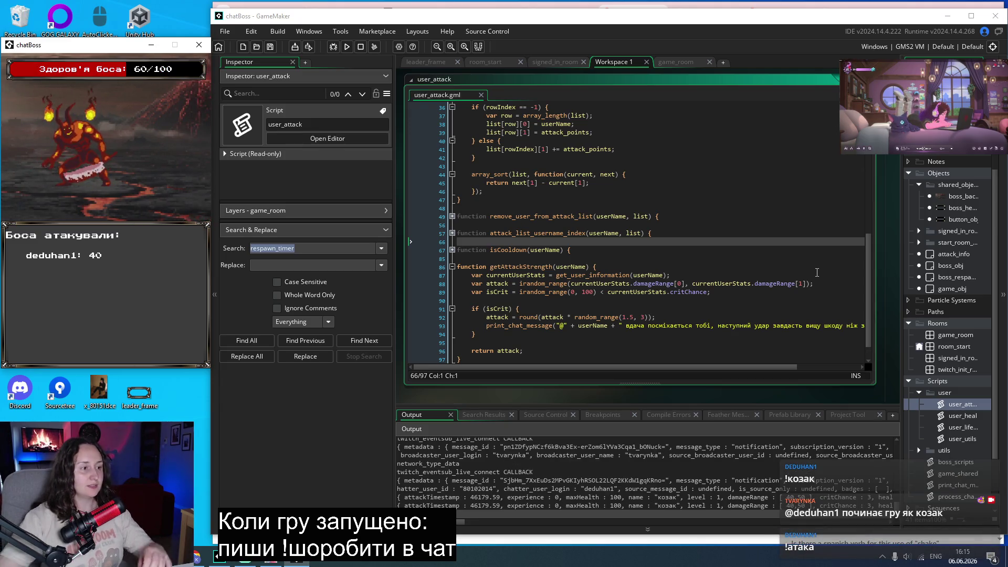
{"action": "left_click", "coordinate": [580, 250]}
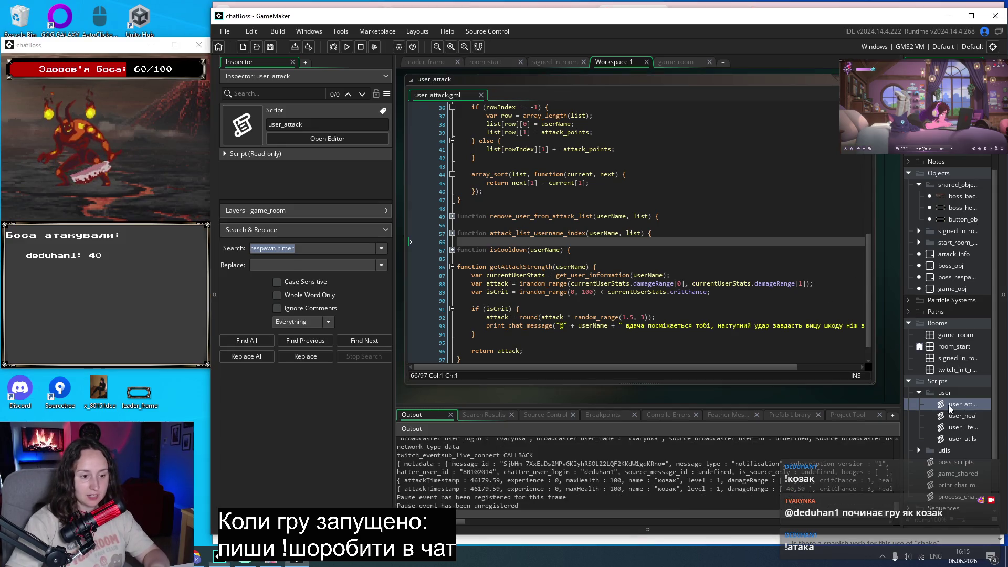
Set the attack animation timer on line 15 to 0.5 * 1000000 and save user_attack.
{"action": "scroll", "coordinate": [601, 241], "scroll_direction": "up", "scroll_amount": 10}
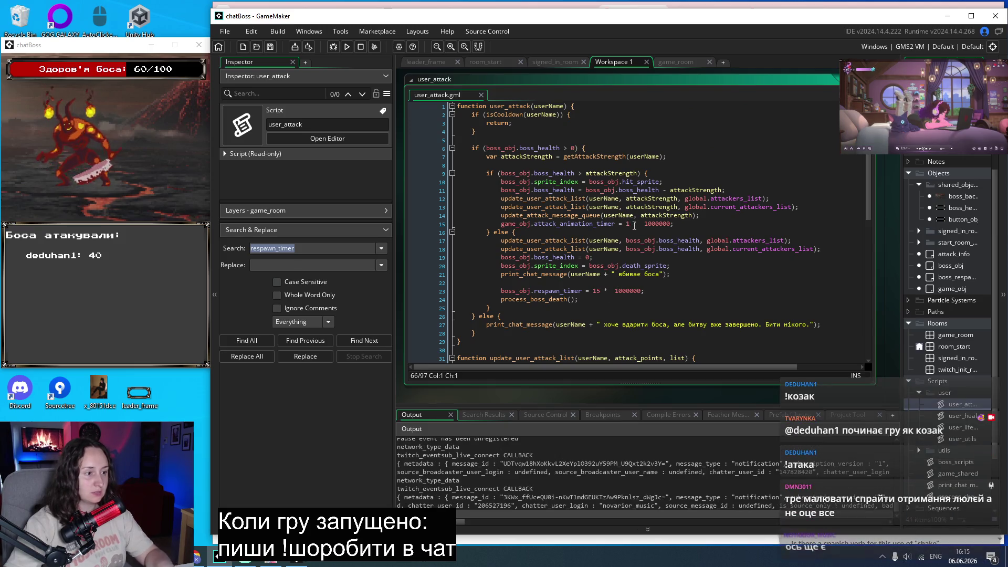
{"action": "left_click", "coordinate": [629, 224]}
{"action": "key", "text": "BackSpace"}
{"action": "type", "text": "0"}
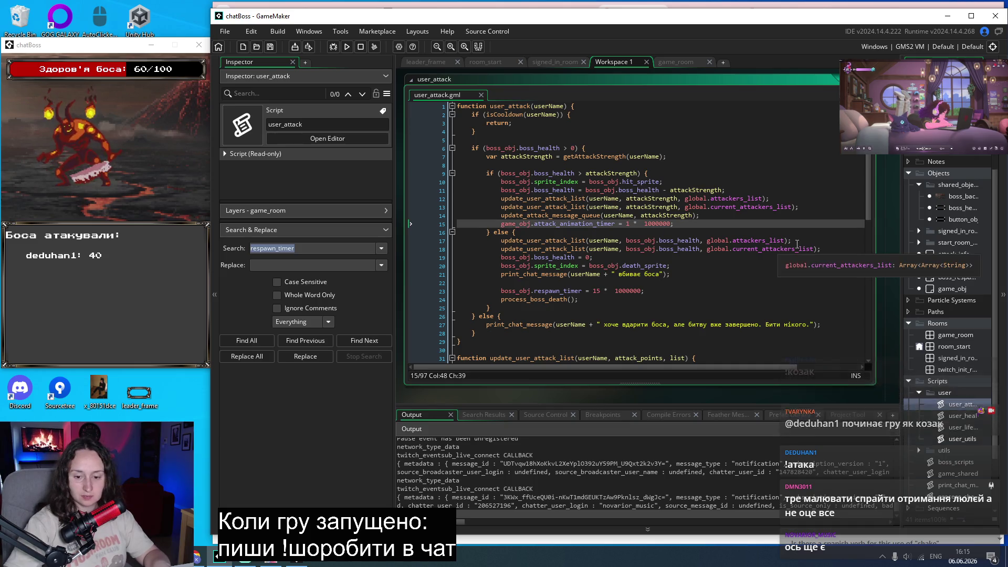
{"action": "type", "text": ".5"}
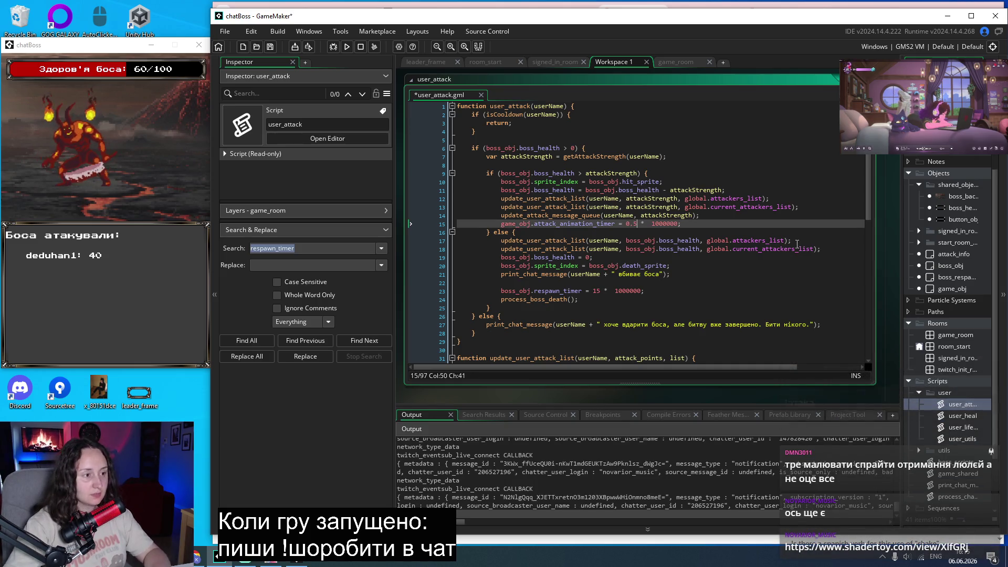
{"action": "key", "text": "ctrl+s"}
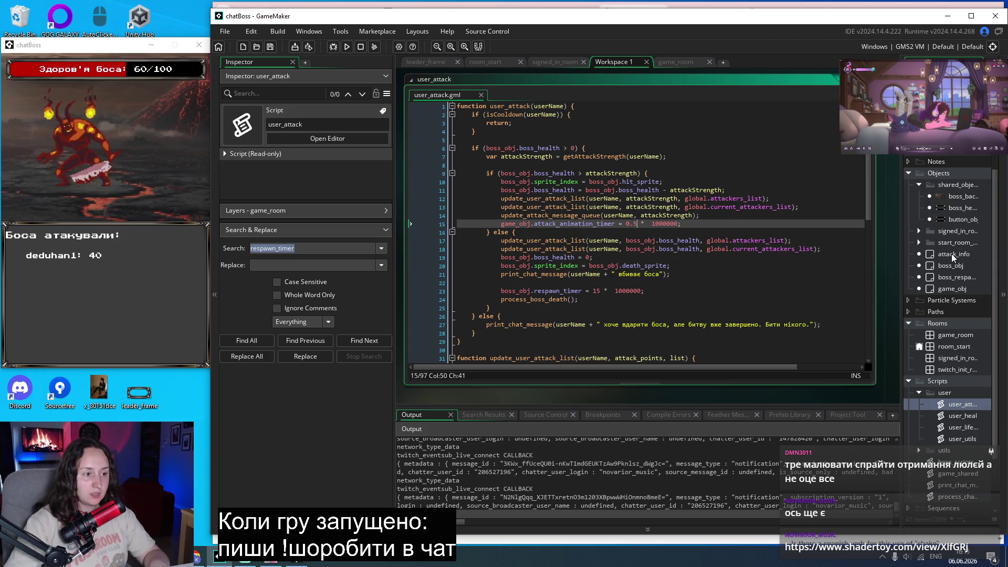
Reduce boss_obj's Step shake amount from 10 to 5 and save.
{"action": "double_click", "coordinate": [944, 266]}
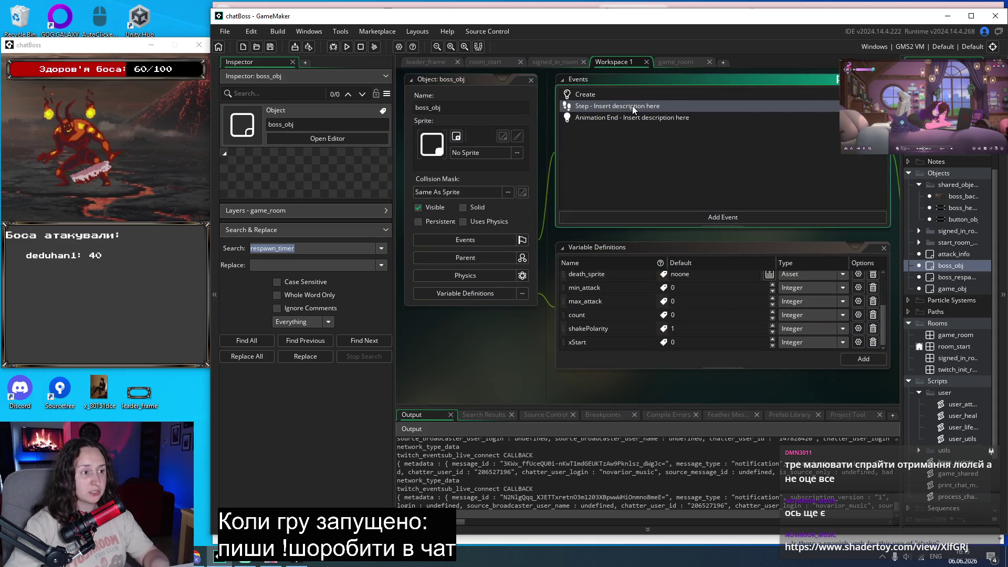
{"action": "scroll", "coordinate": [635, 113], "scroll_direction": "down", "scroll_amount": 3}
{"action": "scroll", "coordinate": [685, 150], "scroll_direction": "up", "scroll_amount": 4}
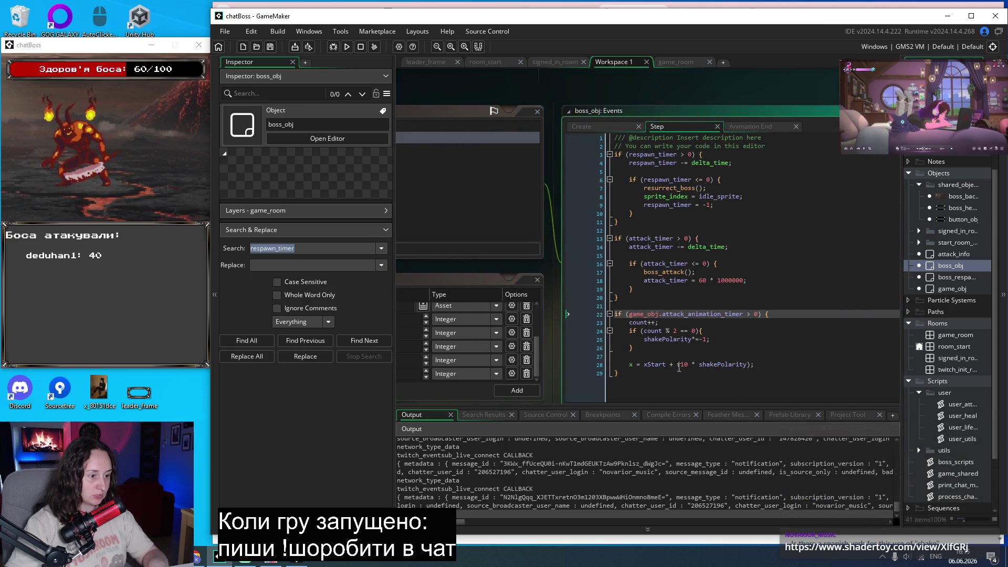
{"action": "double_click", "coordinate": [684, 364]}
{"action": "type", "text": "5"}
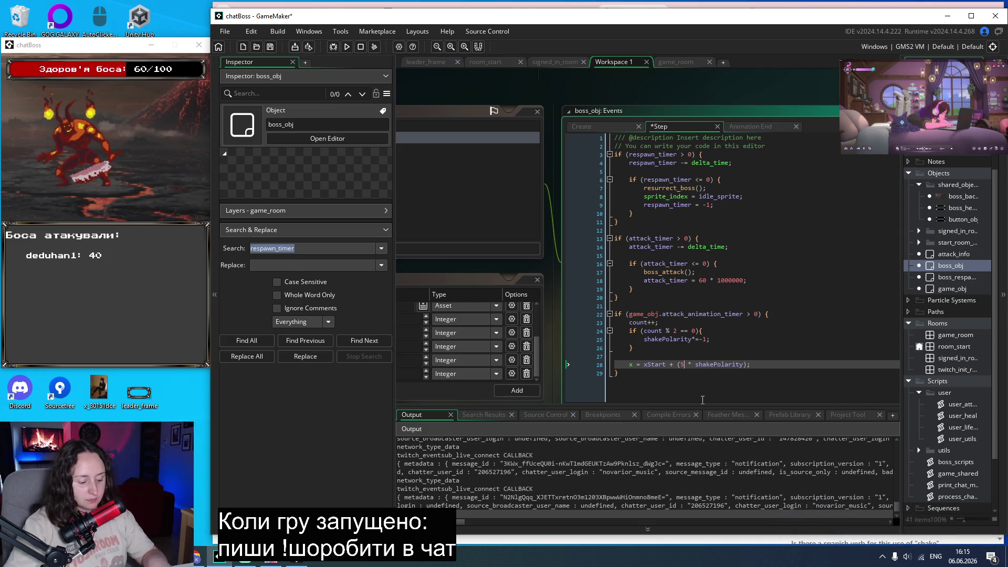
{"action": "key", "text": "ctrl+s"}
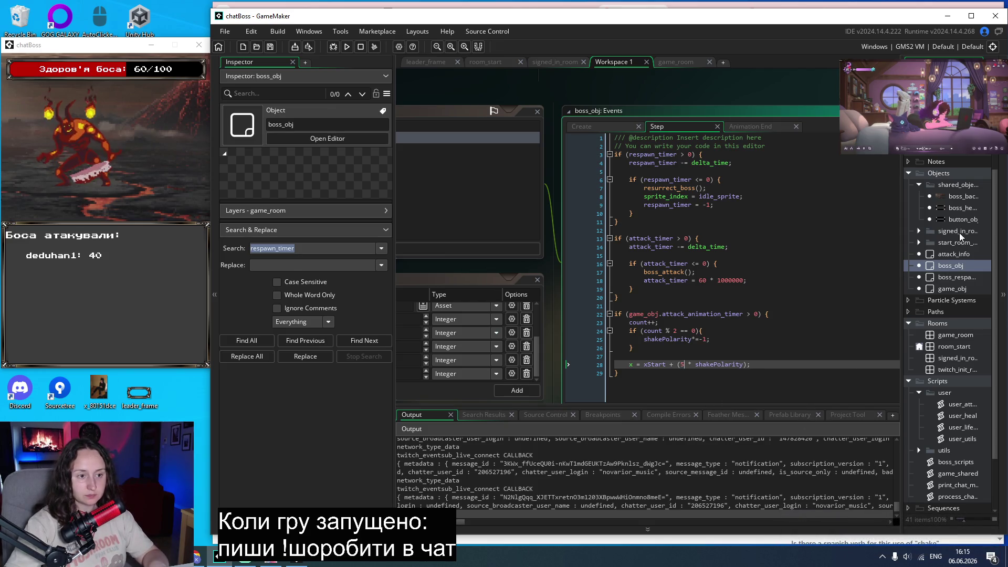
Change boss_background's Step shake amount from 20 to 8 and rebuild the game.
{"action": "double_click", "coordinate": [948, 196]}
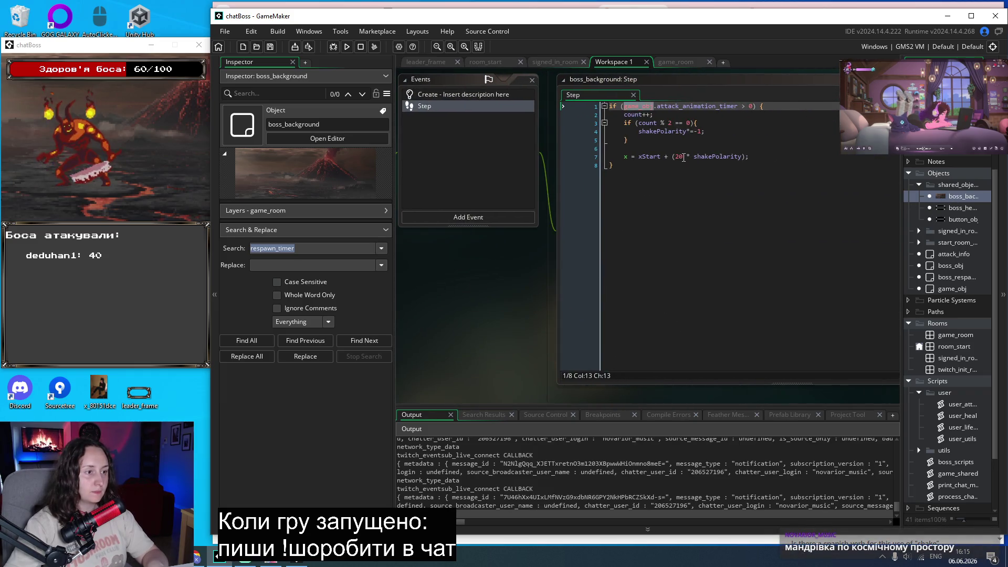
{"action": "left_click", "coordinate": [679, 157]}
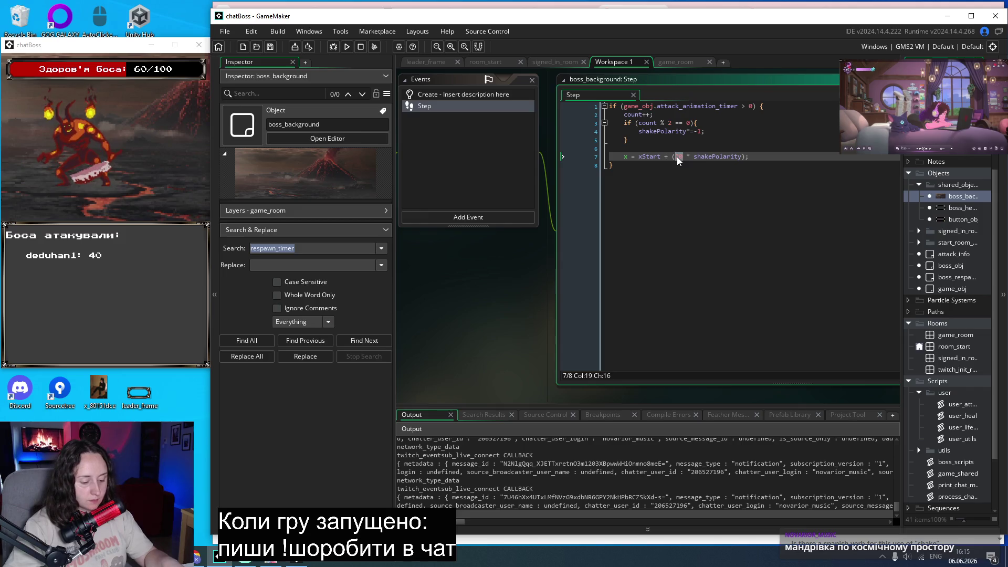
{"action": "type", "text": "8"}
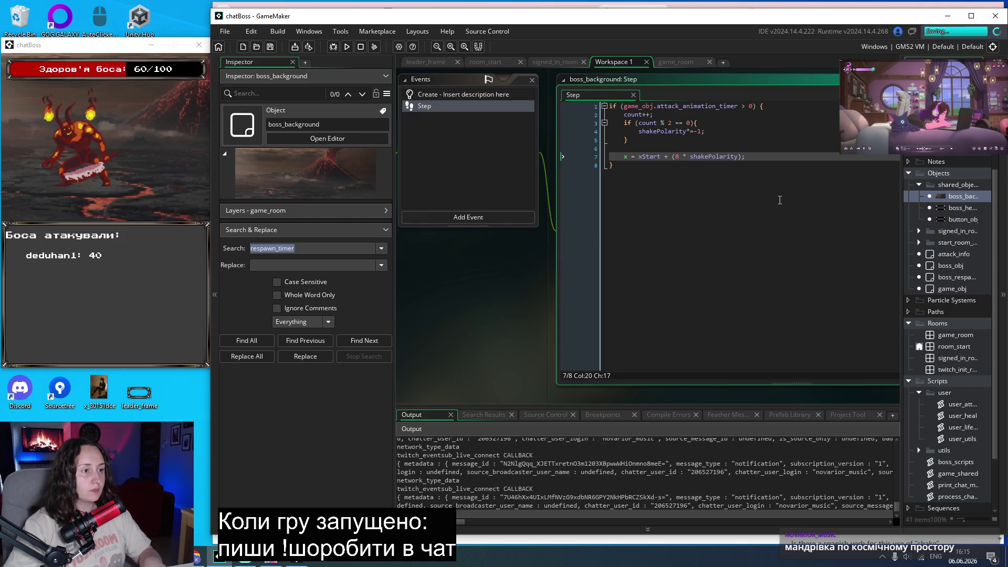
{"action": "left_click", "coordinate": [346, 47]}
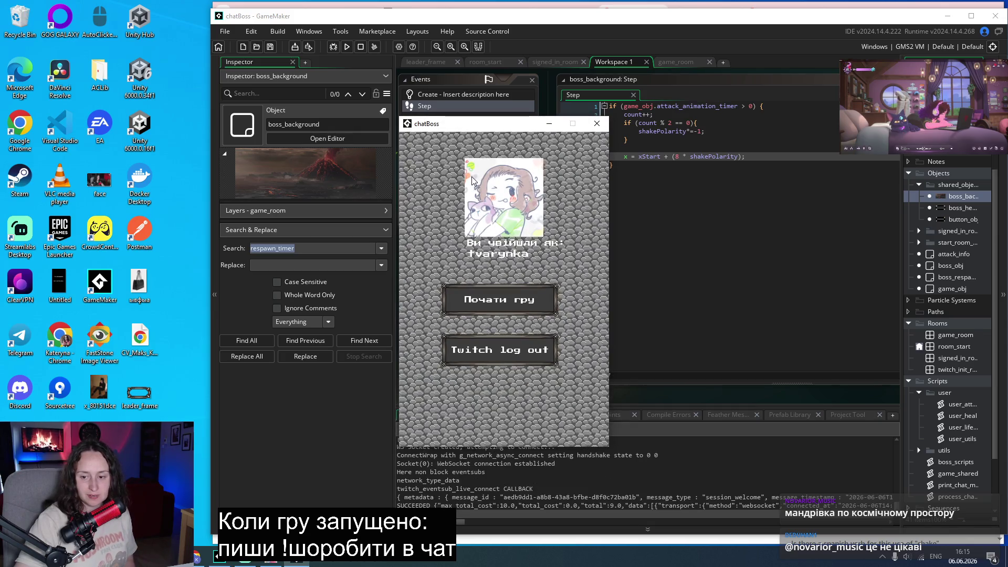
Start the game, move its window top-left, then return to boss_background's Step code after line 8.
{"action": "left_click", "coordinate": [478, 302]}
{"action": "mouse_move", "coordinate": [471, 129]}
{"action": "left_mouse_down"}
{"action": "mouse_move", "coordinate": [5, 53]}
{"action": "mouse_move", "coordinate": [75, 53]}
{"action": "left_mouse_up"}
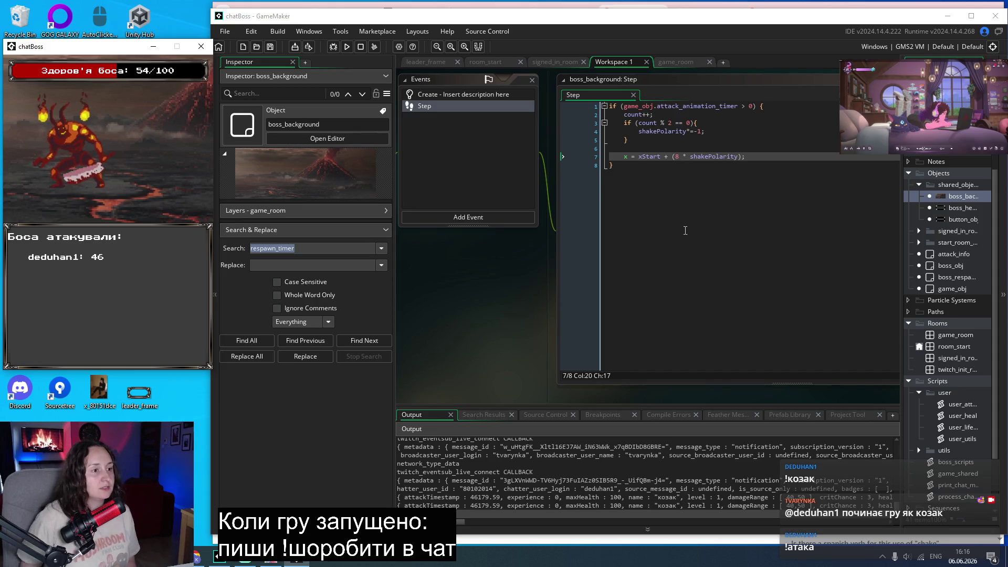
{"action": "left_click", "coordinate": [634, 164]}
Add an else branch setting x = xStart; to boss_background's Step code and save.
{"action": "type", "text": "else "}
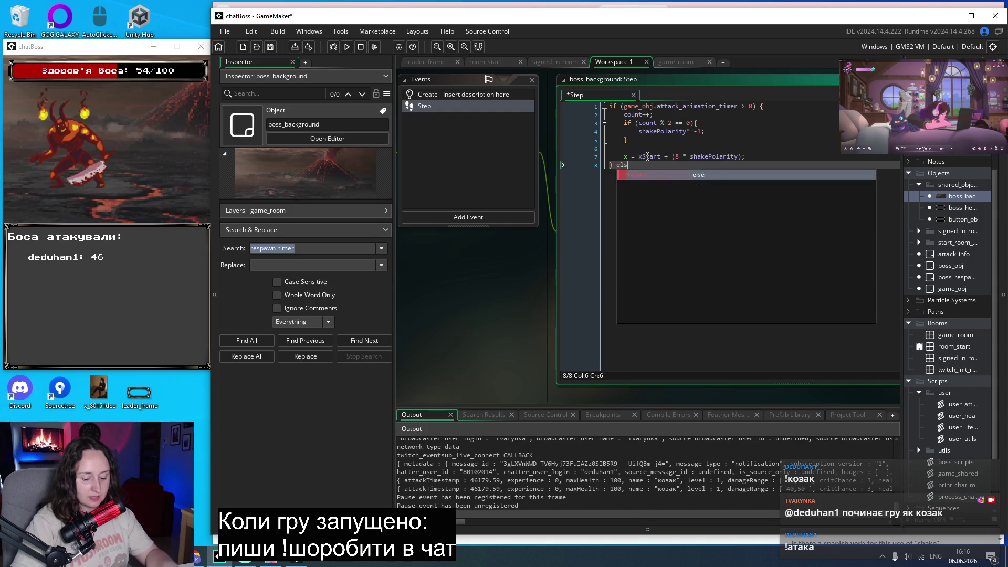
{"action": "type", "text": "{"}
{"action": "key", "text": "Return"}
{"action": "key", "text": "Return"}
{"action": "key", "text": "Up"}
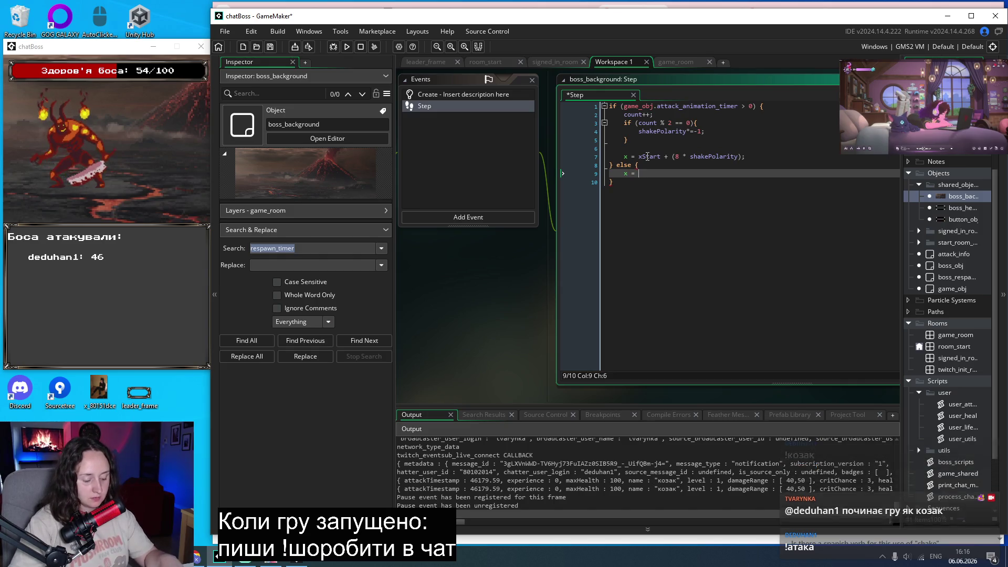
{"action": "type", "text": "xStart;"}
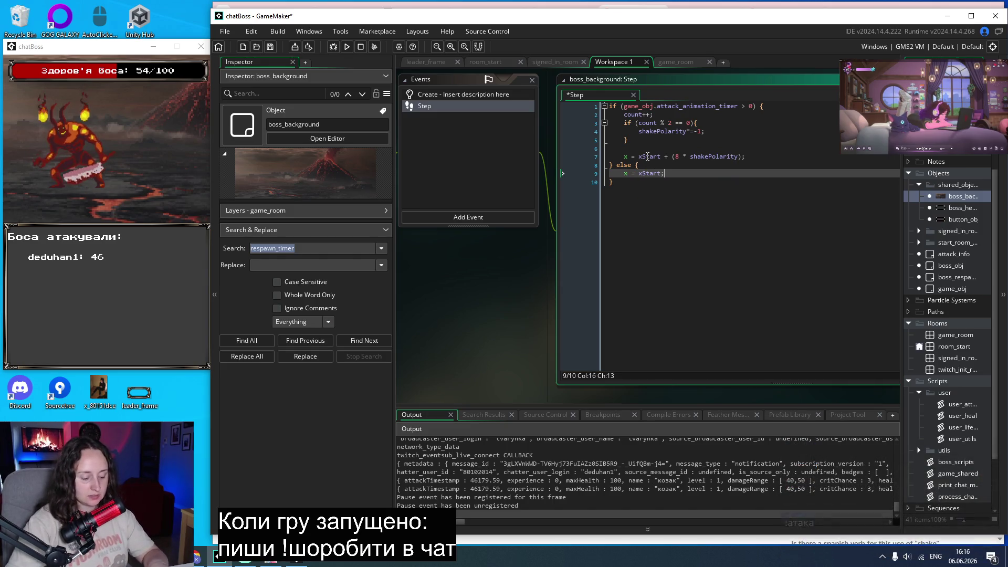
{"action": "key", "text": "ctrl+s"}
Copy that else block into boss_obj's Step code after the shake code and save.
{"action": "left_click_drag", "start_coordinate": [618, 182], "coordinate": [618, 167]}
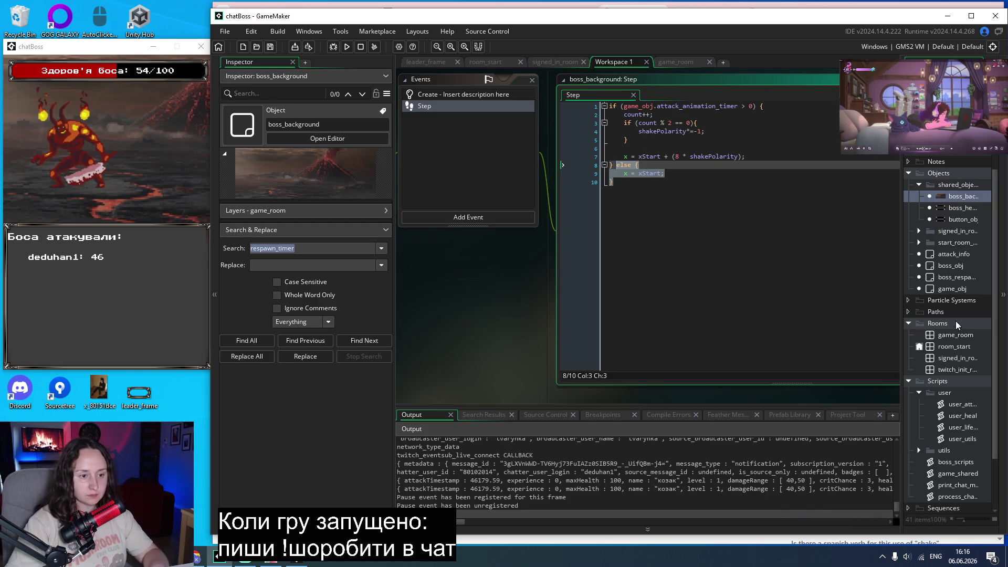
{"action": "double_click", "coordinate": [951, 266]}
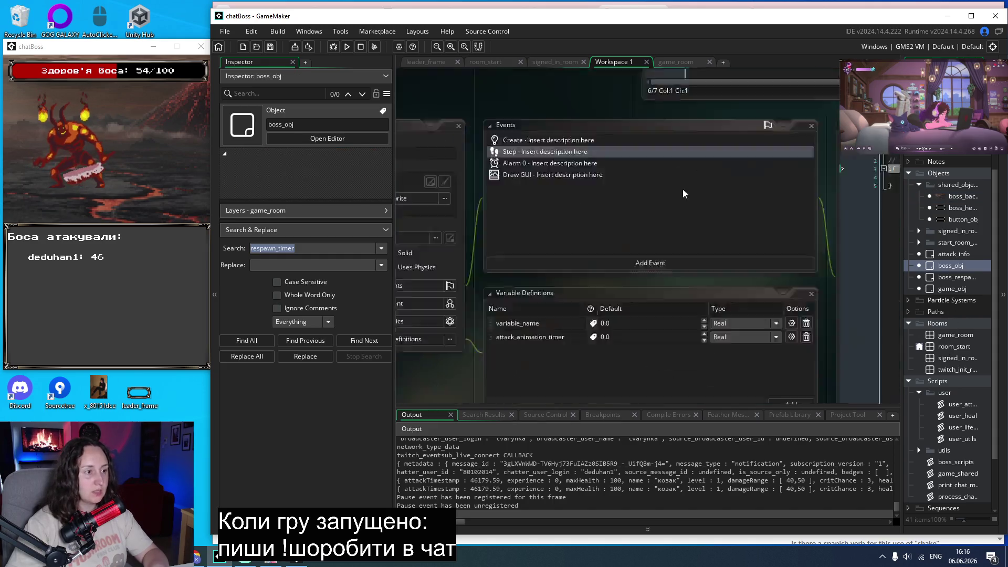
{"action": "double_click", "coordinate": [617, 106]}
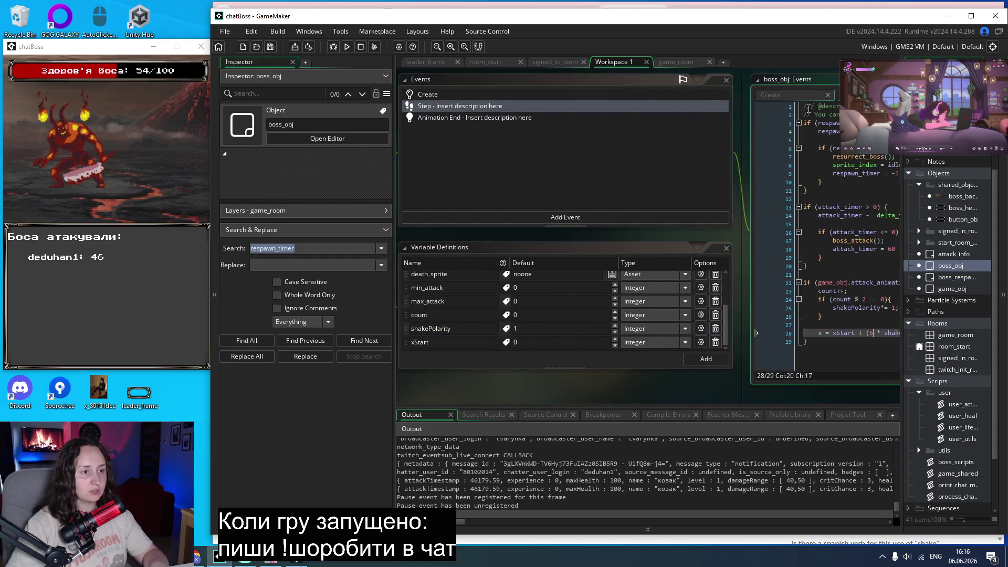
{"action": "key", "text": "Down"}
{"action": "key", "text": "ctrl+v"}
{"action": "key", "text": "ctrl+s"}
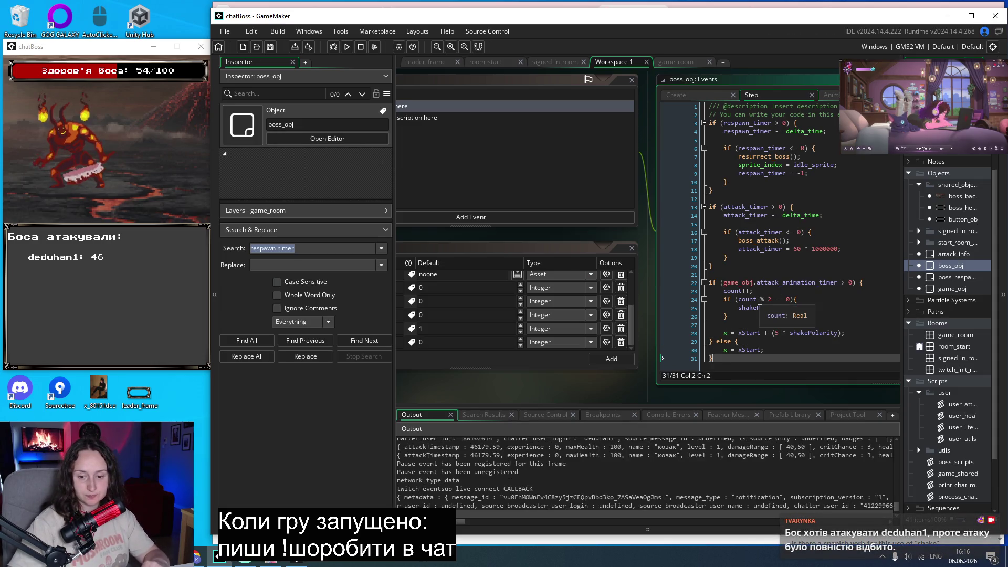
Rebuild chatBoss, move its window to the top-left, and start the game into the boss room.
{"action": "left_click", "coordinate": [345, 47]}
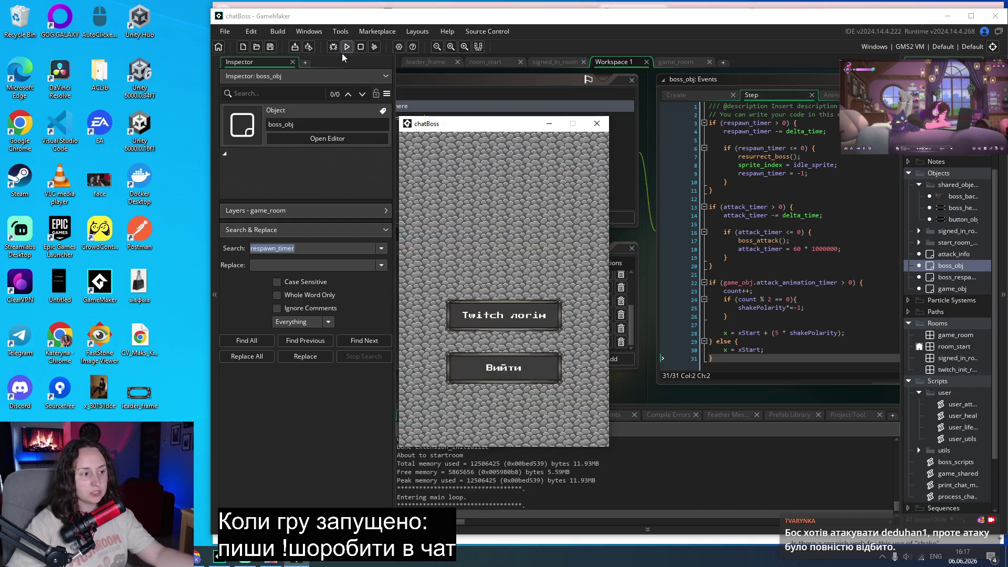
{"action": "mouse_move", "coordinate": [462, 124]}
{"action": "left_mouse_down"}
{"action": "mouse_move", "coordinate": [84, 80]}
{"action": "mouse_move", "coordinate": [63, 36]}
{"action": "left_mouse_up"}
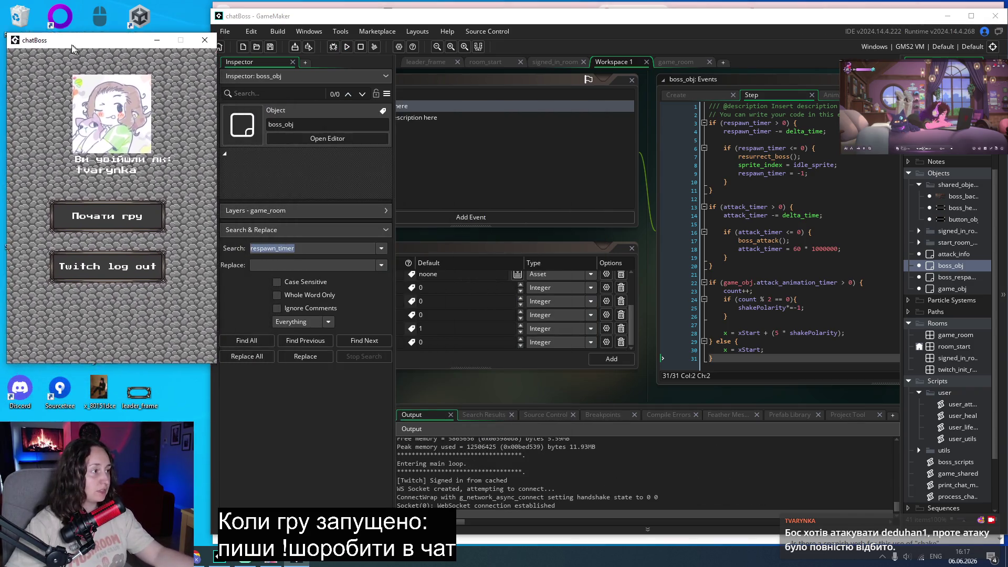
{"action": "left_click", "coordinate": [125, 211]}
{"action": "left_click_drag", "start_coordinate": [120, 51], "coordinate": [114, 57]}
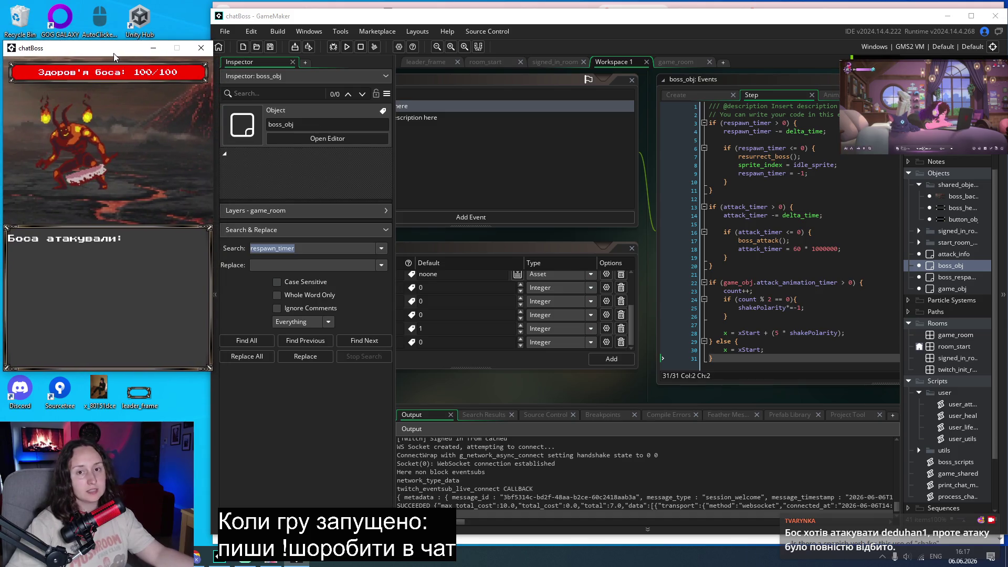
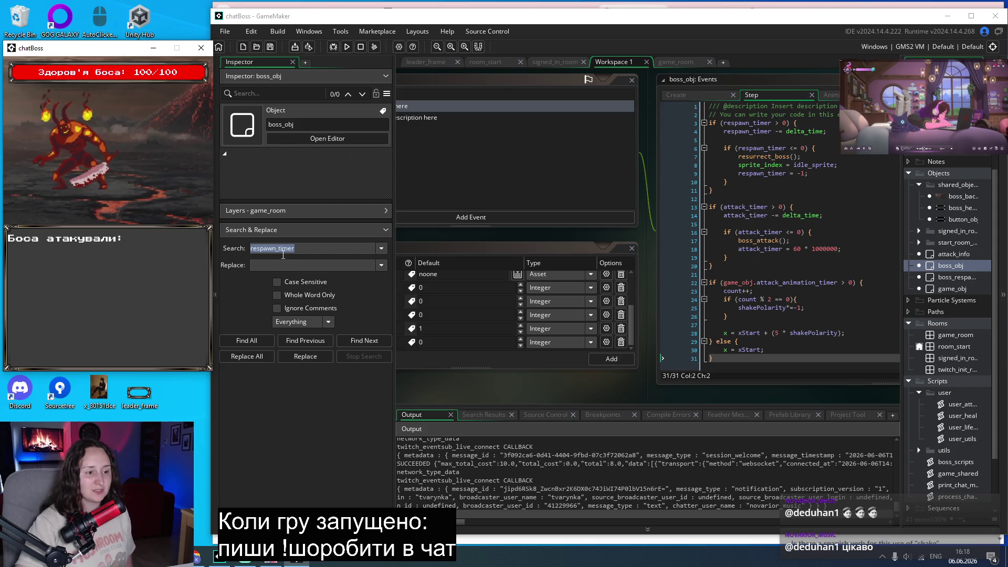
Comment out x = xStart; on line 30 of boss_obj's Step code, save, and relaunch the game.
{"action": "scroll", "coordinate": [774, 156], "scroll_direction": "down", "scroll_amount": 1}
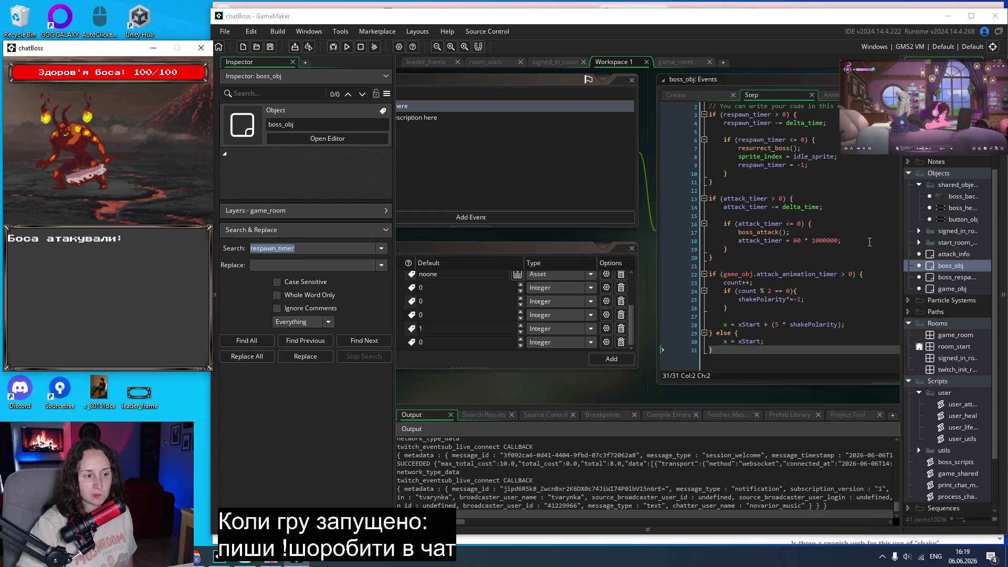
{"action": "left_click", "coordinate": [724, 342]}
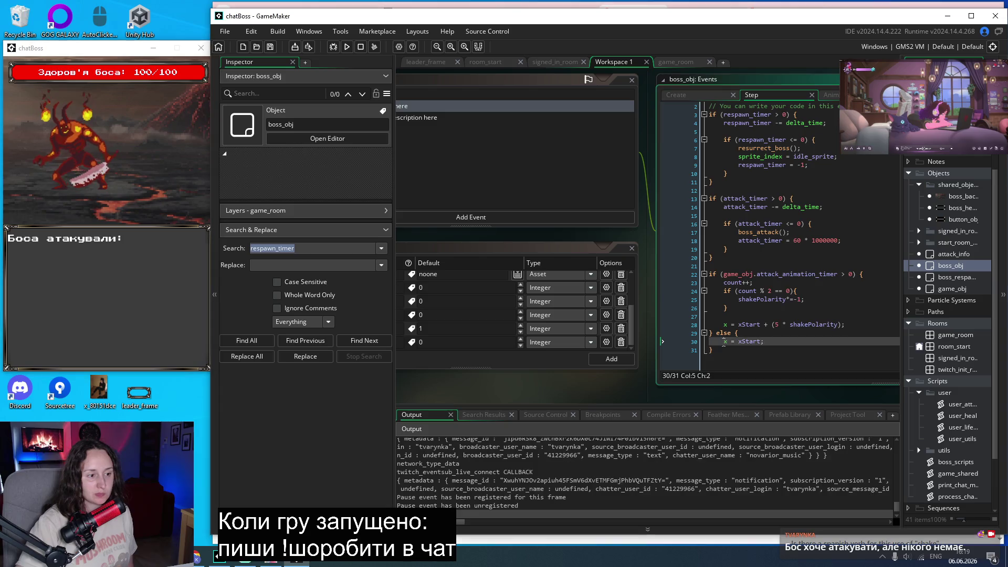
{"action": "type", "text": "//"}
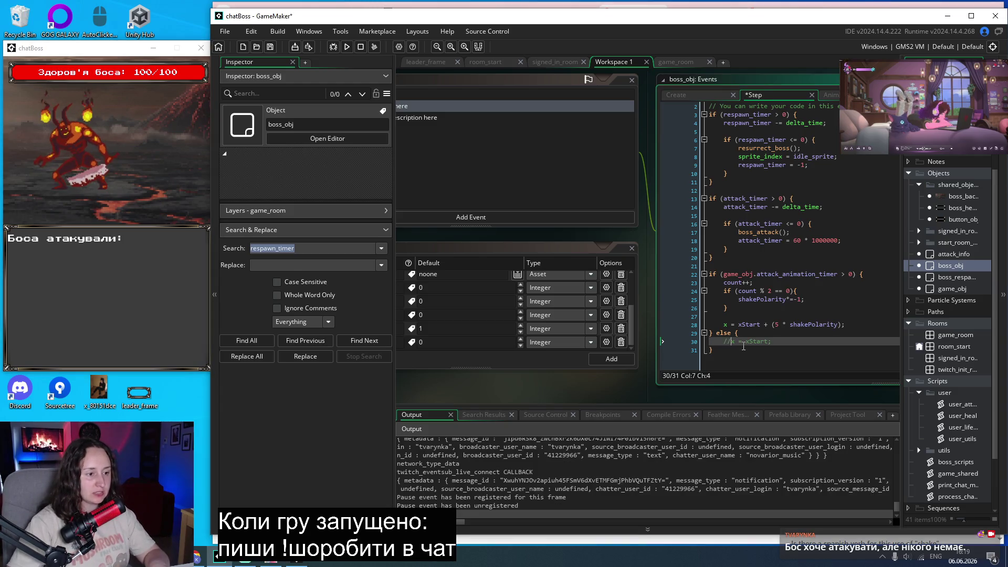
{"action": "type", "text": "/"}
{"action": "key", "text": "ctrl+s"}
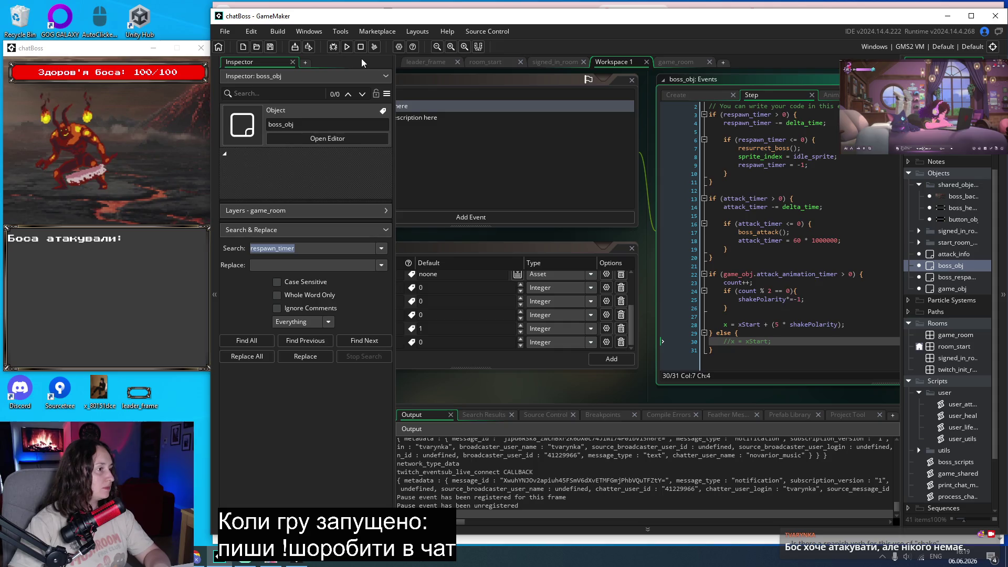
{"action": "left_click", "coordinate": [347, 49]}
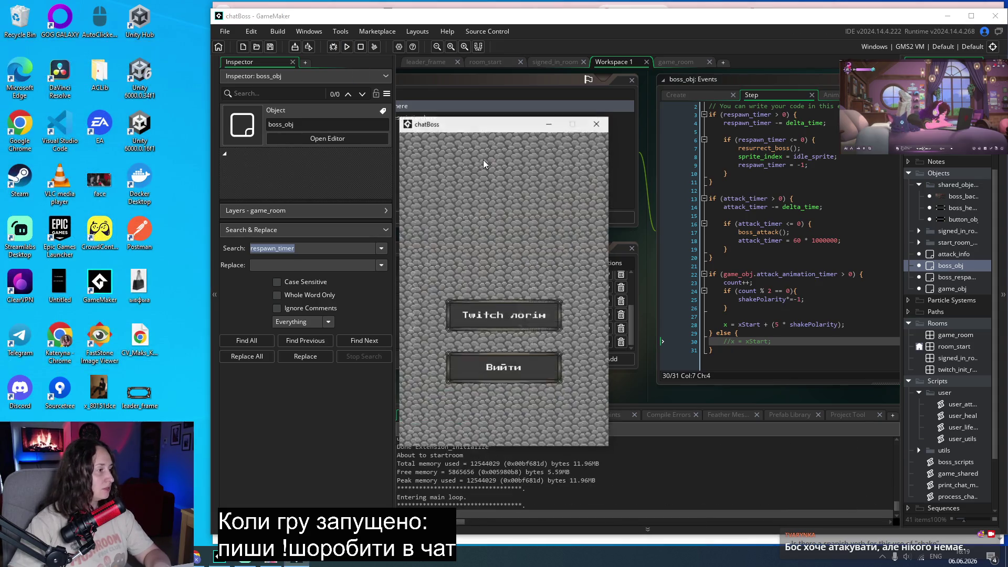
Test the boss fight, then uncomment x = xStart; on line 30 and rebuild into the fight.
{"action": "left_click", "coordinate": [531, 297]}
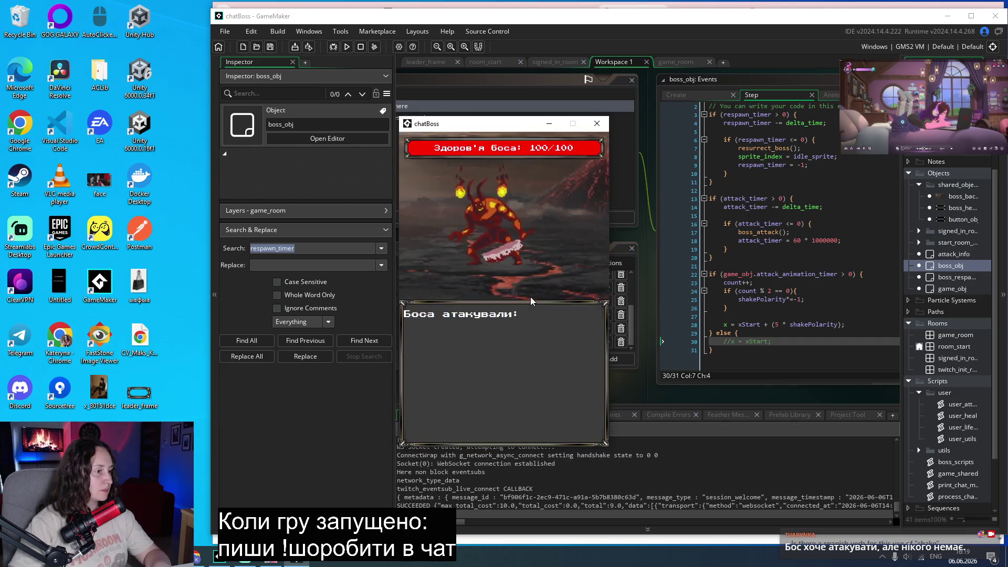
{"action": "left_click", "coordinate": [597, 124]}
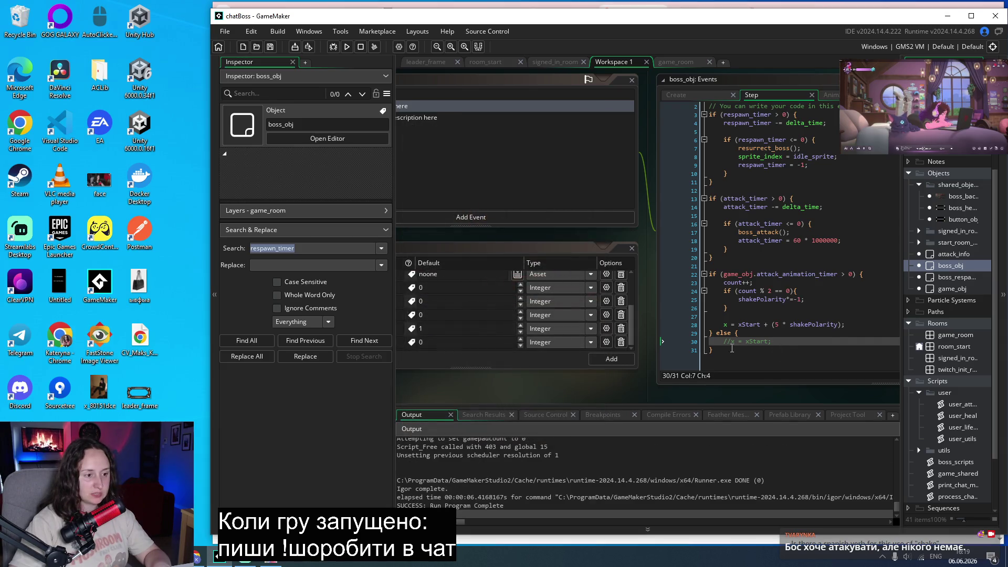
{"action": "left_click", "coordinate": [728, 342]}
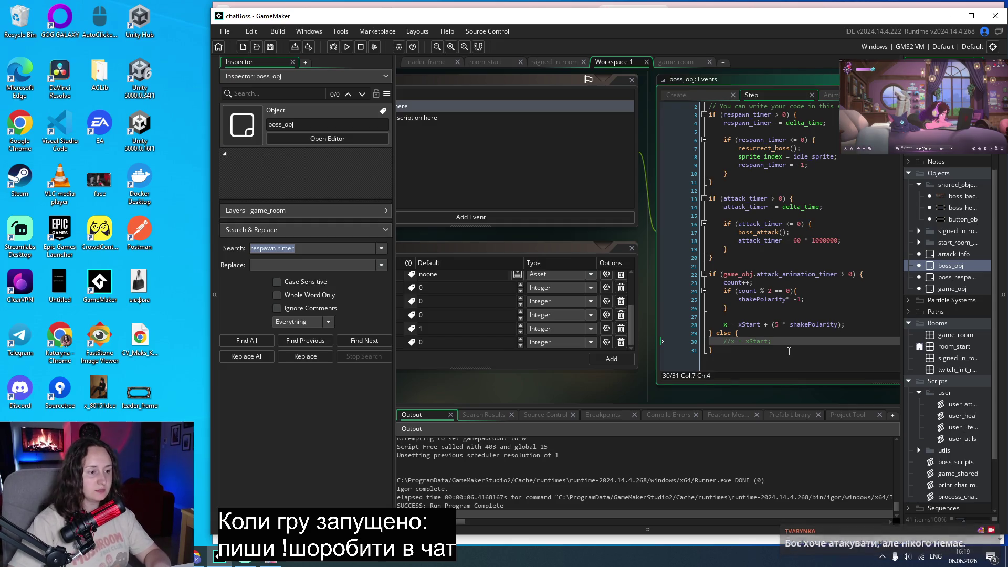
{"action": "key", "text": "BackSpace"}
{"action": "key", "text": "BackSpace"}
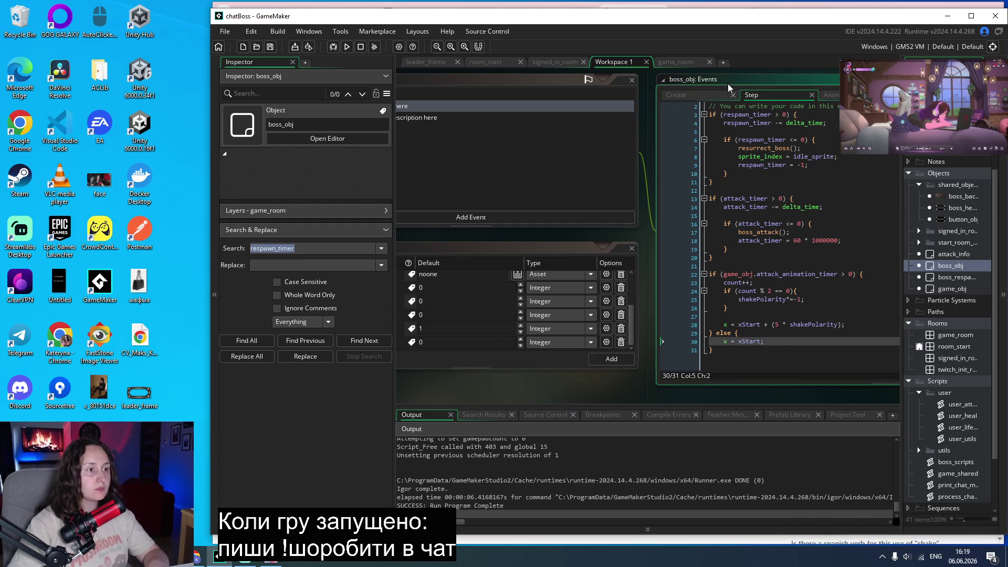
{"action": "left_click", "coordinate": [347, 47]}
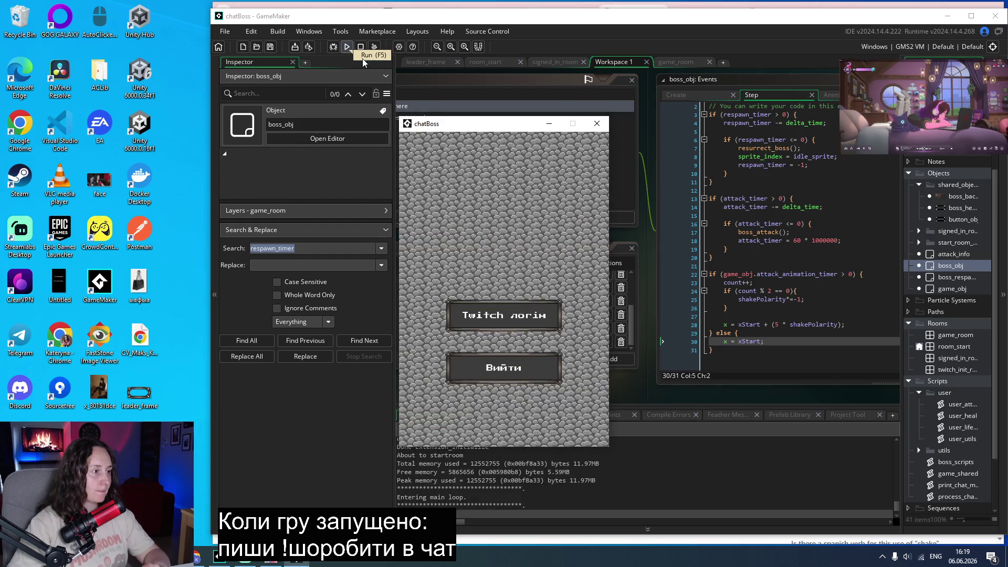
{"action": "mouse_move", "coordinate": [465, 120]}
{"action": "left_mouse_down"}
{"action": "mouse_move", "coordinate": [142, 78]}
{"action": "mouse_move", "coordinate": [66, 49]}
{"action": "left_mouse_up"}
{"action": "left_click", "coordinate": [95, 221]}
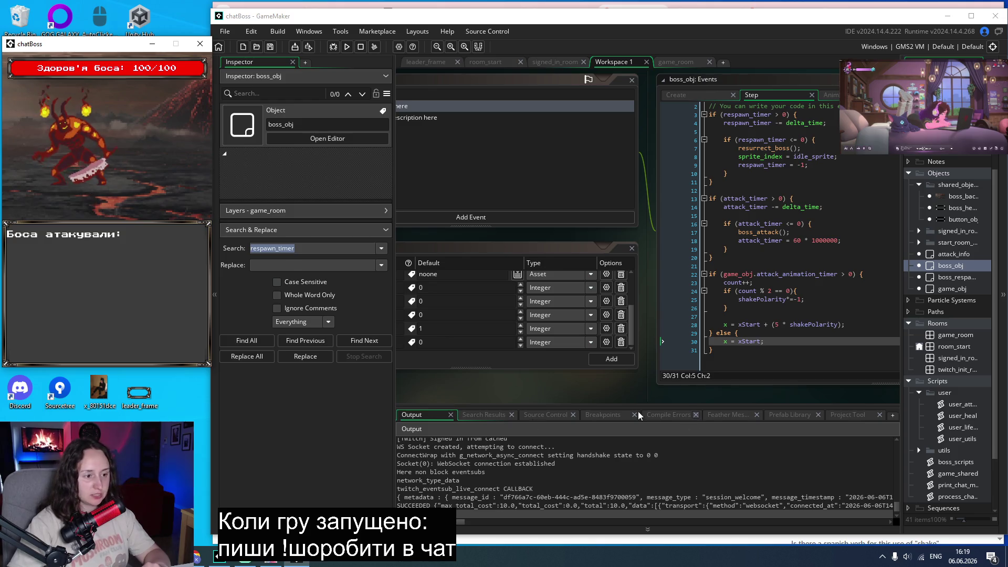
Read the Reddit thread on getting an object's x coordinate, then return to GameMaker.
{"action": "left_click", "coordinate": [196, 558]}
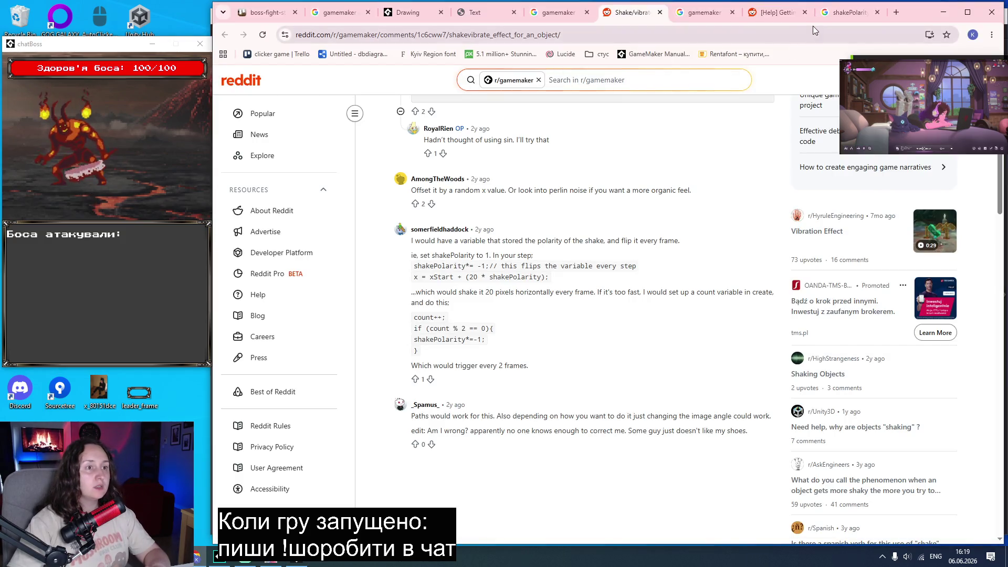
{"action": "left_click", "coordinate": [772, 16]}
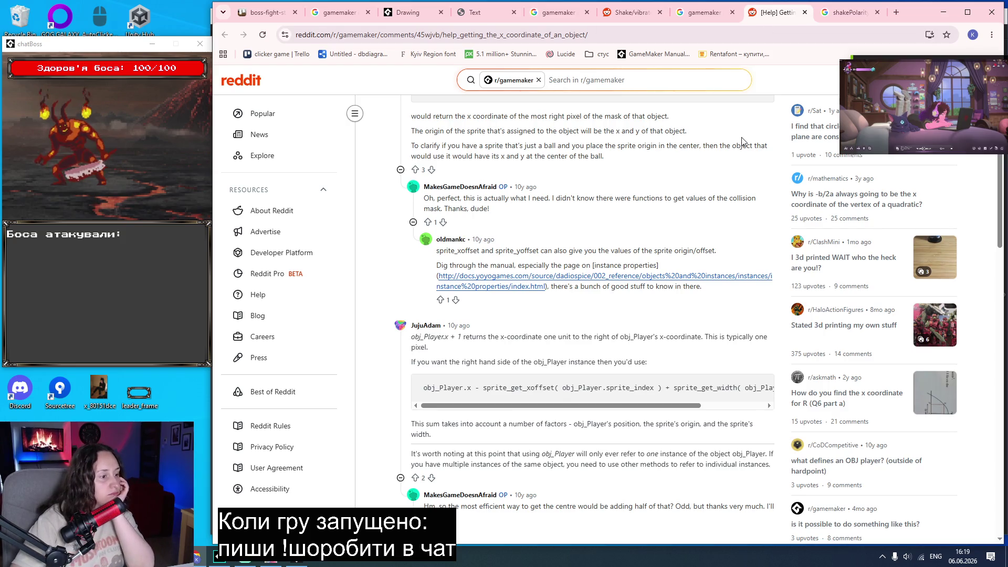
{"action": "scroll", "coordinate": [742, 142], "scroll_direction": "down", "scroll_amount": 1}
{"action": "scroll", "coordinate": [742, 142], "scroll_direction": "down", "scroll_amount": 2}
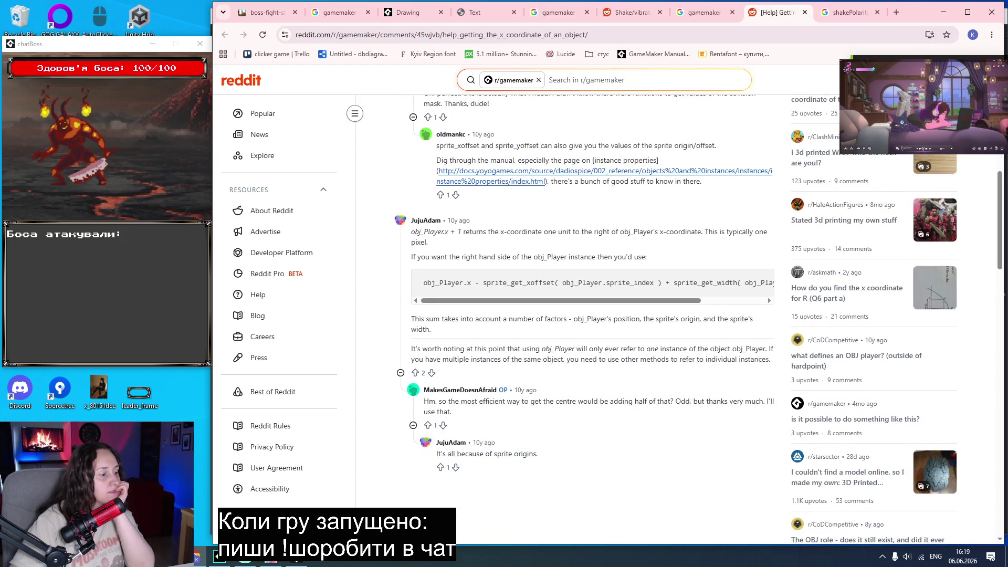
{"action": "left_click", "coordinate": [229, 562]}
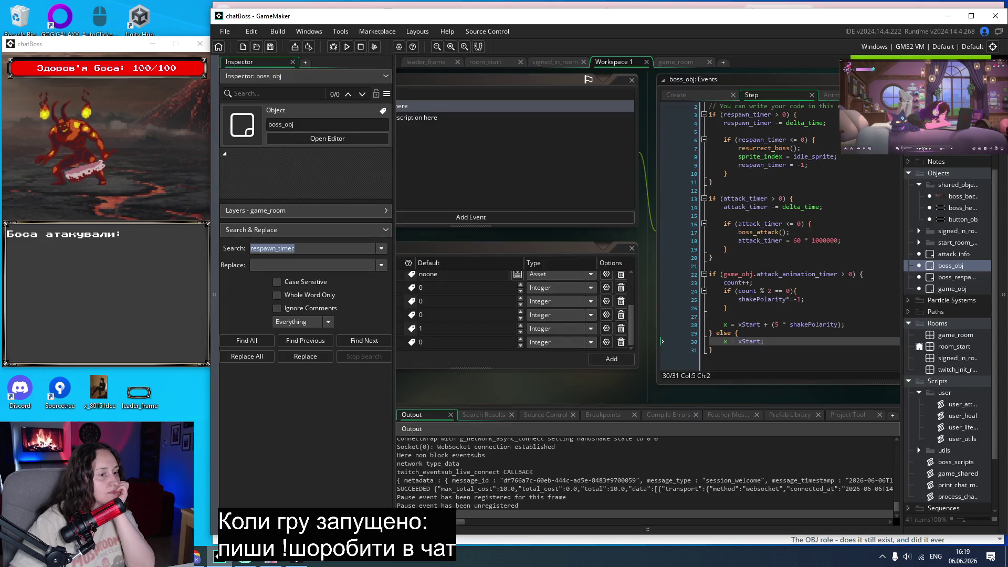
In boss_obj's Create code, replace boss_obj.bbox_left with x so that xStart = x.
{"action": "left_click", "coordinate": [698, 95]}
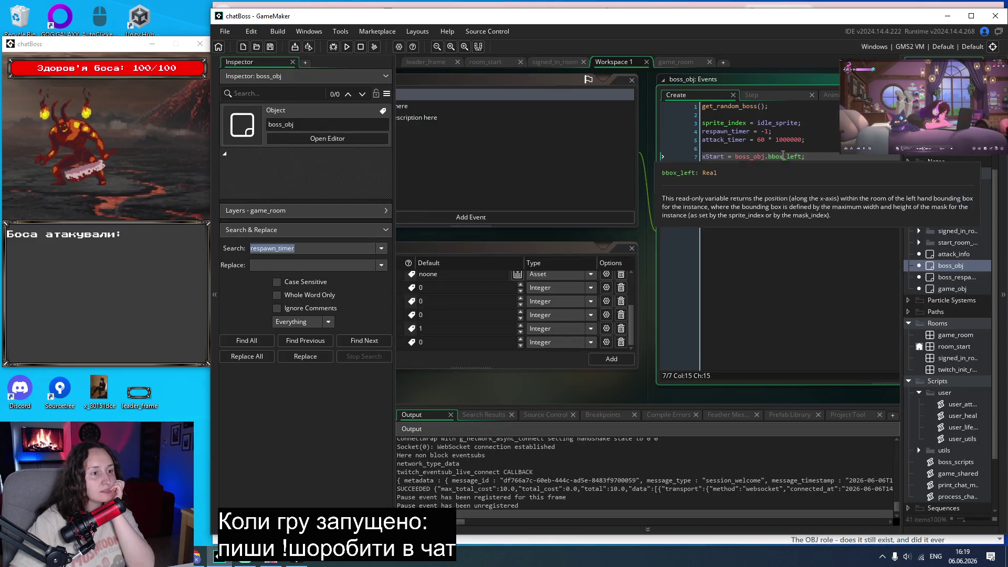
{"action": "key", "text": "BackSpace"}
{"action": "key", "text": "BackSpace"}
{"action": "key", "text": "BackSpace"}
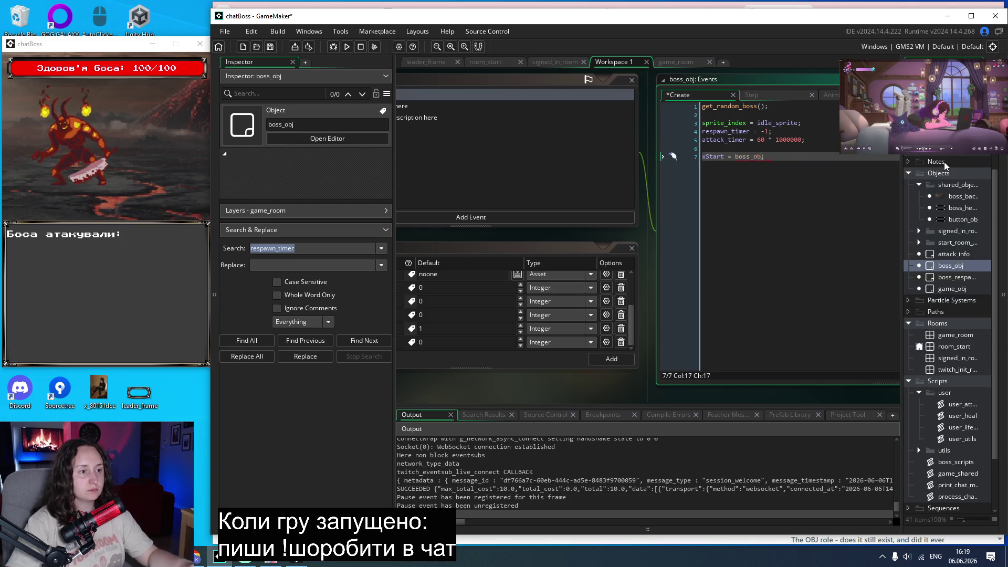
{"action": "type", "text": "x;"}
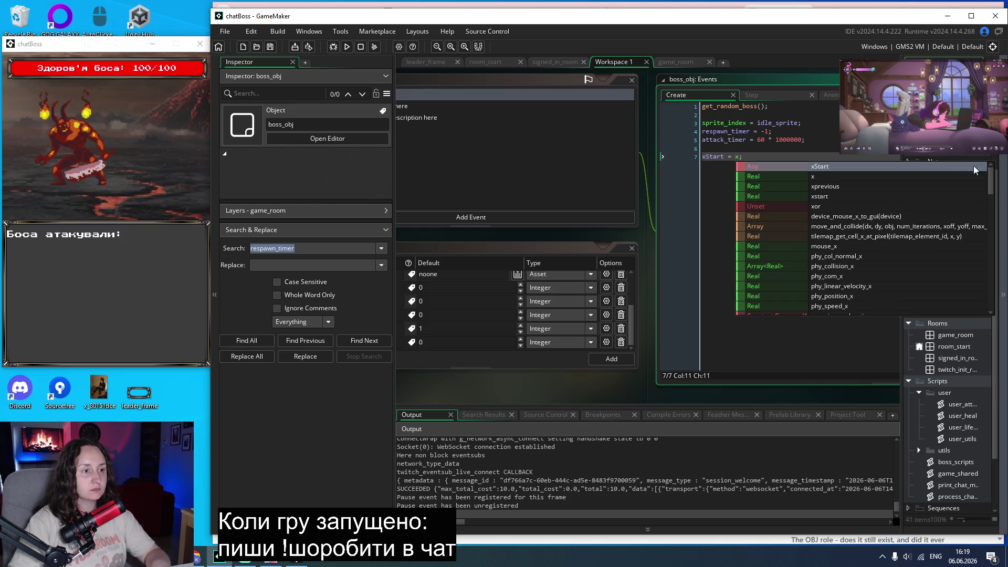
{"action": "left_click", "coordinate": [792, 355]}
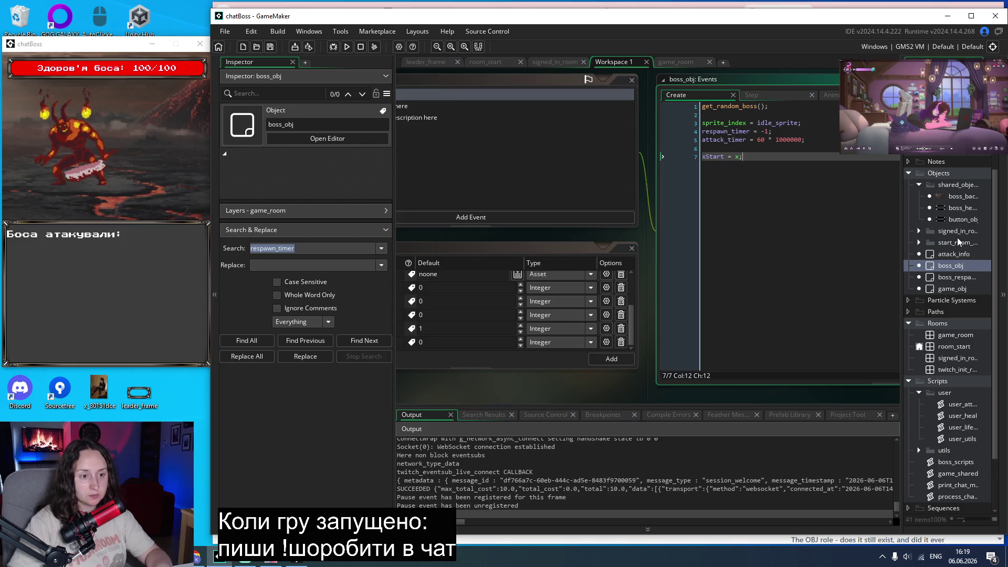
Change boss_background's Create code so that line 3 reads xStart = x.
{"action": "left_click", "coordinate": [956, 196]}
{"action": "double_click", "coordinate": [956, 196]}
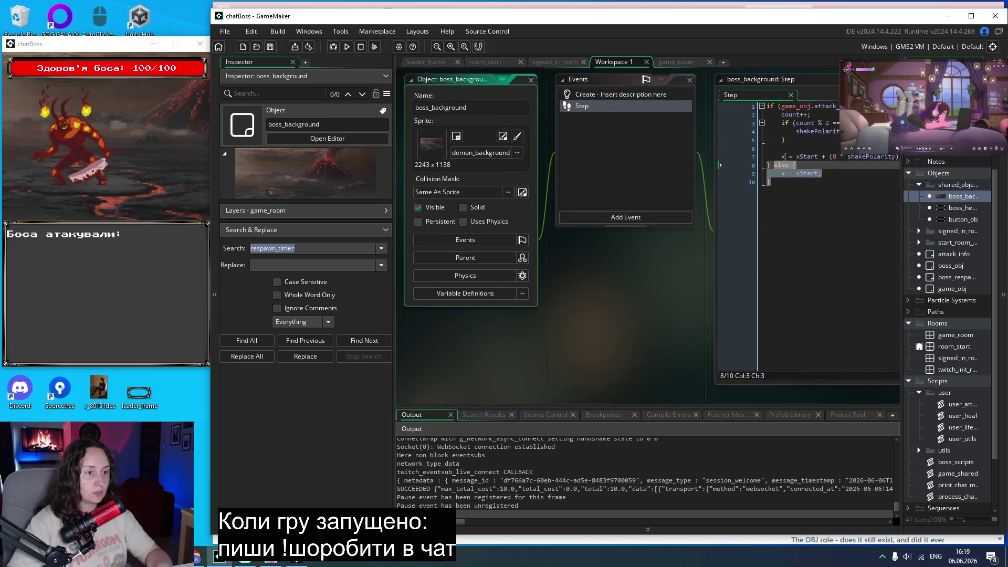
{"action": "left_click", "coordinate": [601, 96]}
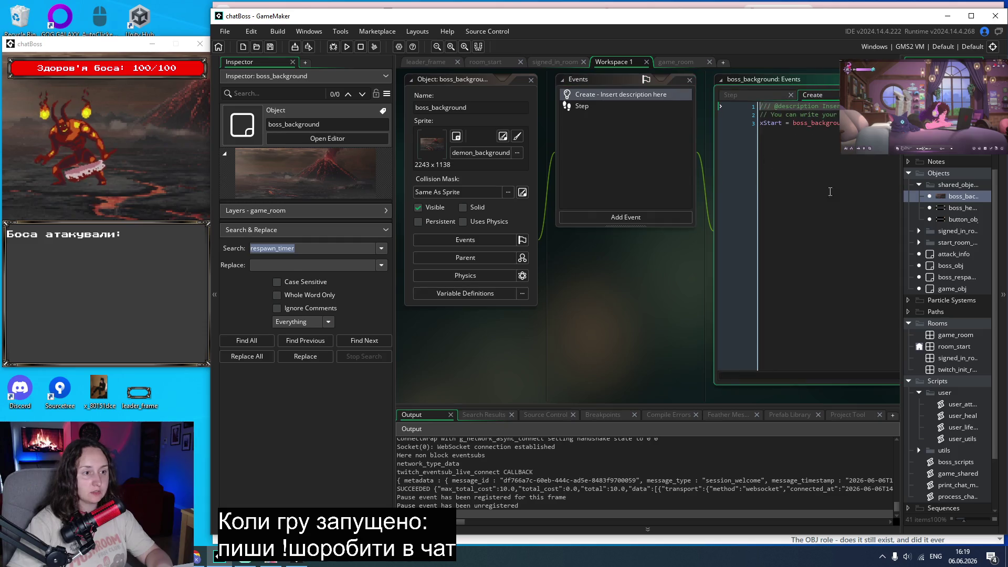
{"action": "left_click", "coordinate": [793, 122]}
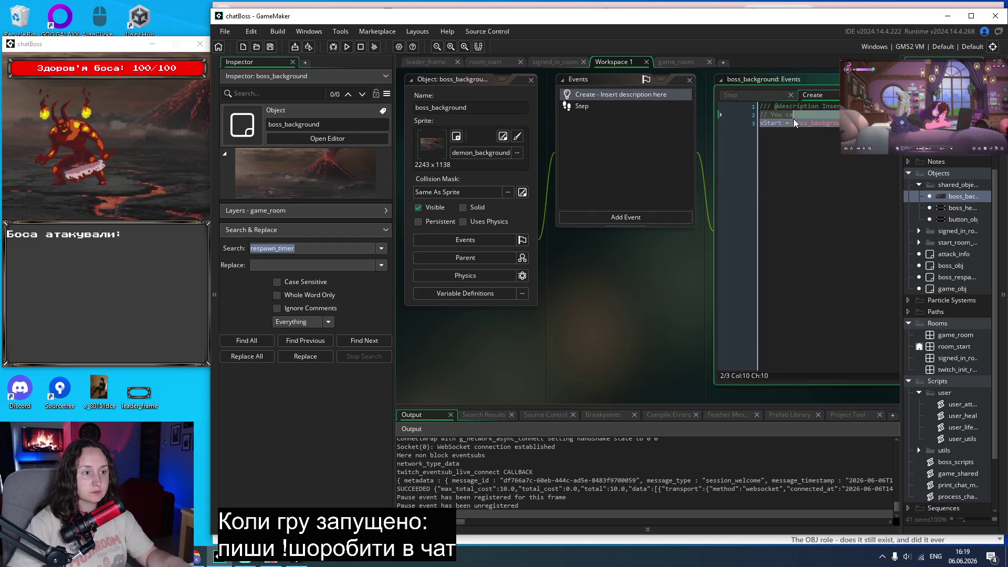
{"action": "type", "text": "x"}
Rebuild the game, move its window left, log in with Twitch and start the boss fight.
{"action": "left_click", "coordinate": [346, 47]}
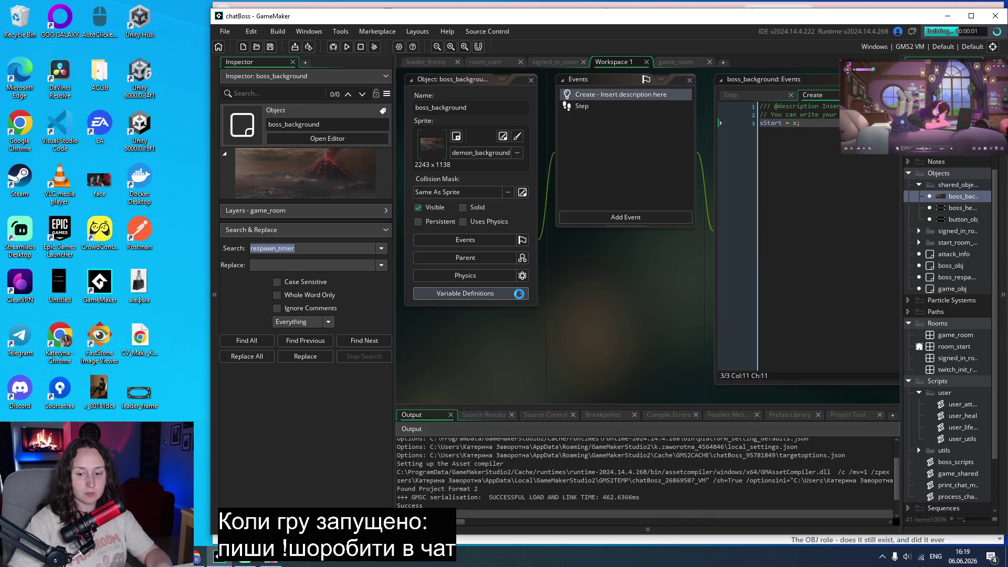
{"action": "mouse_move", "coordinate": [501, 122]}
{"action": "left_mouse_down"}
{"action": "mouse_move", "coordinate": [186, 115]}
{"action": "mouse_move", "coordinate": [112, 50]}
{"action": "left_mouse_up"}
{"action": "left_click", "coordinate": [115, 234]}
{"action": "left_click", "coordinate": [124, 222]}
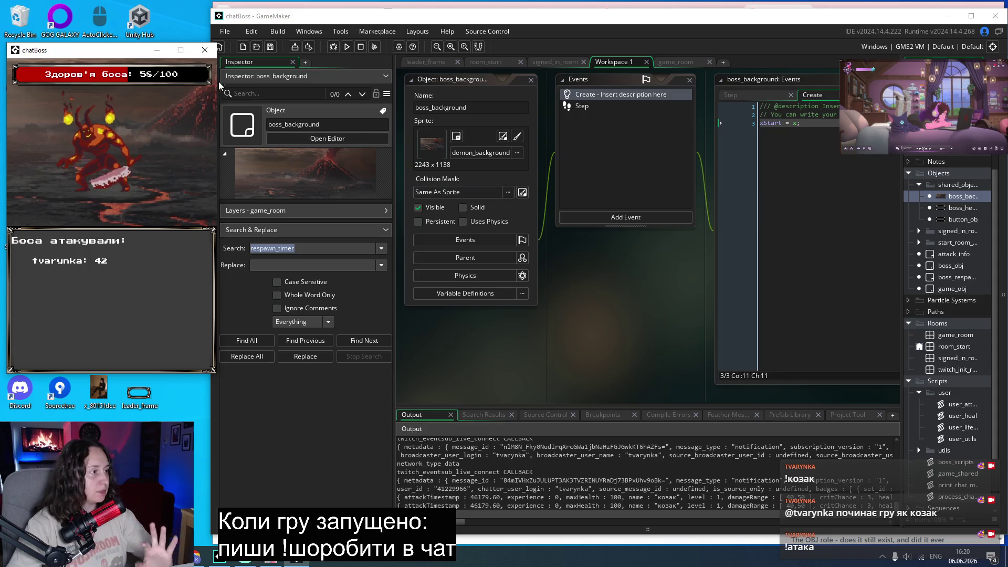
Check the shake distance on line 7 of boss_background's Step code and save it.
{"action": "left_click", "coordinate": [757, 96]}
{"action": "left_click", "coordinate": [836, 157]}
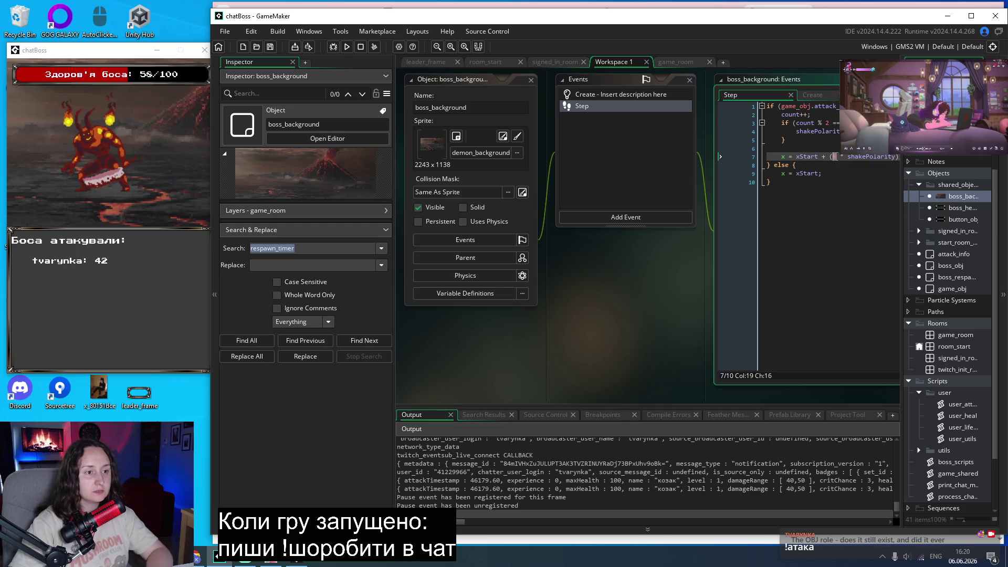
{"action": "type", "text": "5"}
{"action": "key", "text": "ctrl+s"}
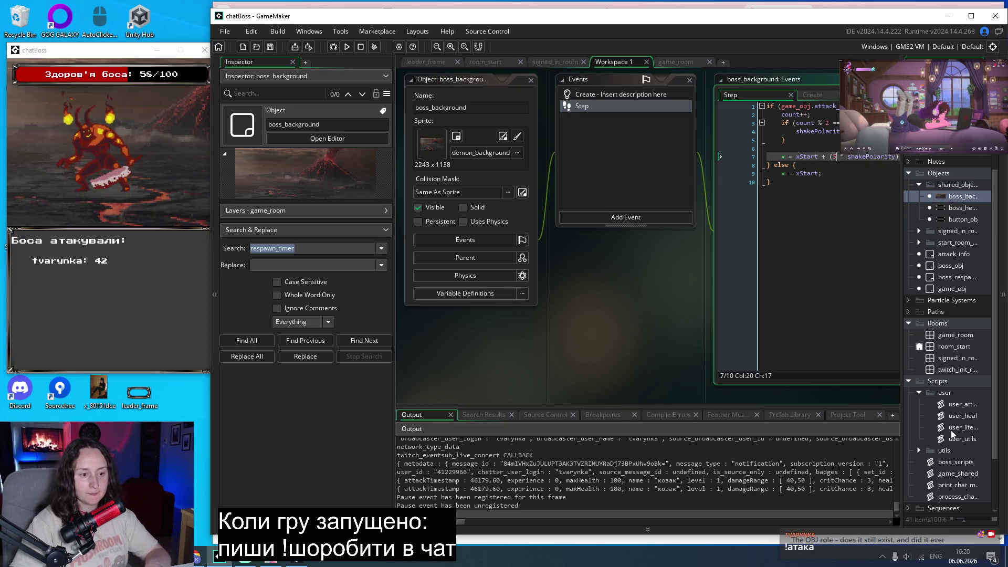
Complete the shake-position line 28 in boss_obj's Step code and rebuild the game.
{"action": "double_click", "coordinate": [951, 265]}
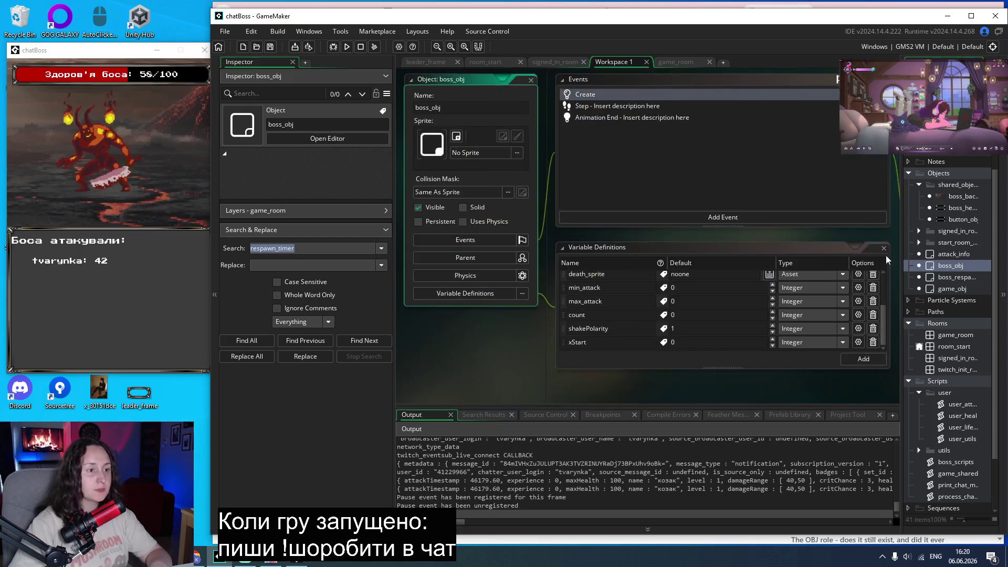
{"action": "double_click", "coordinate": [600, 107]}
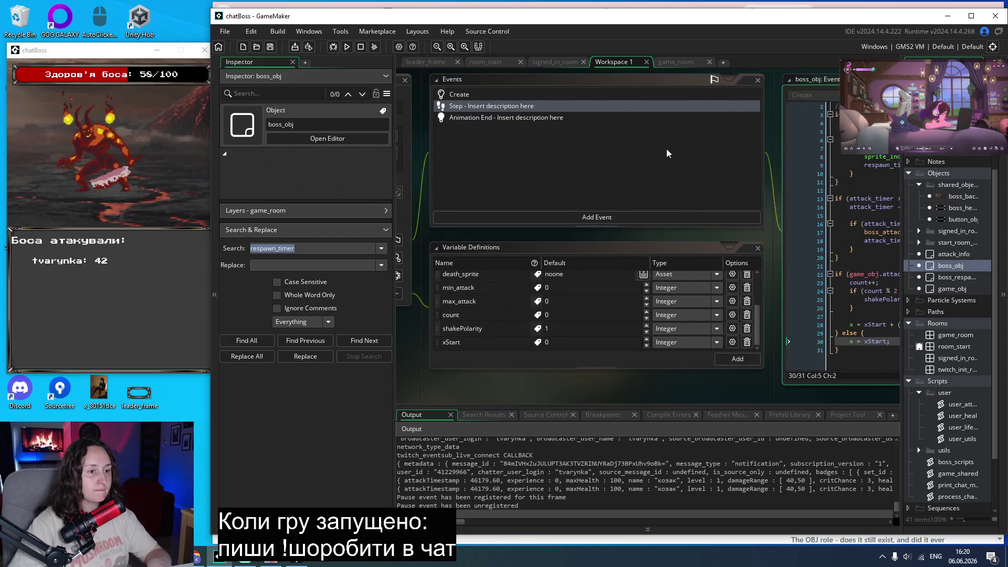
{"action": "left_click", "coordinate": [703, 324]}
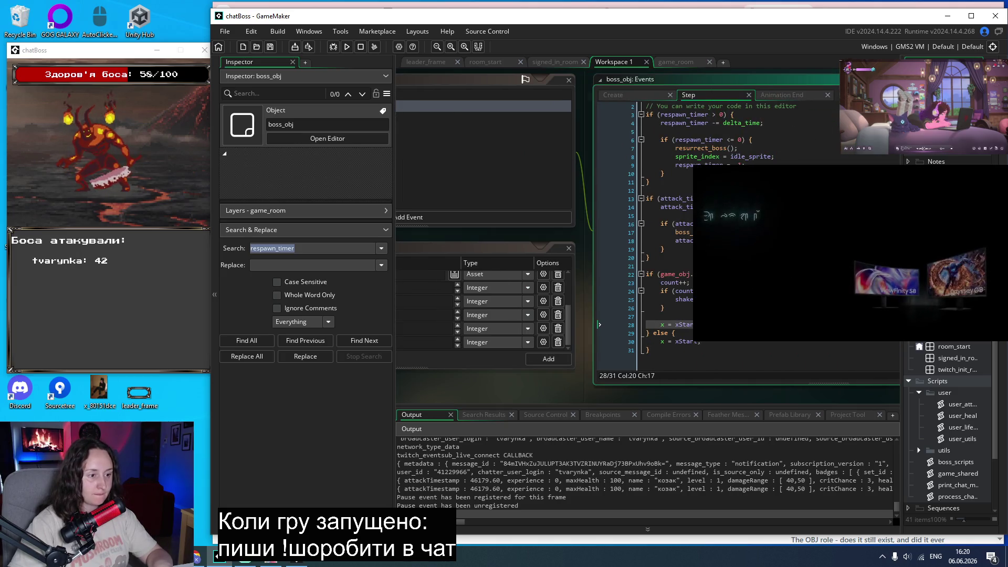
{"action": "key", "text": "Right"}
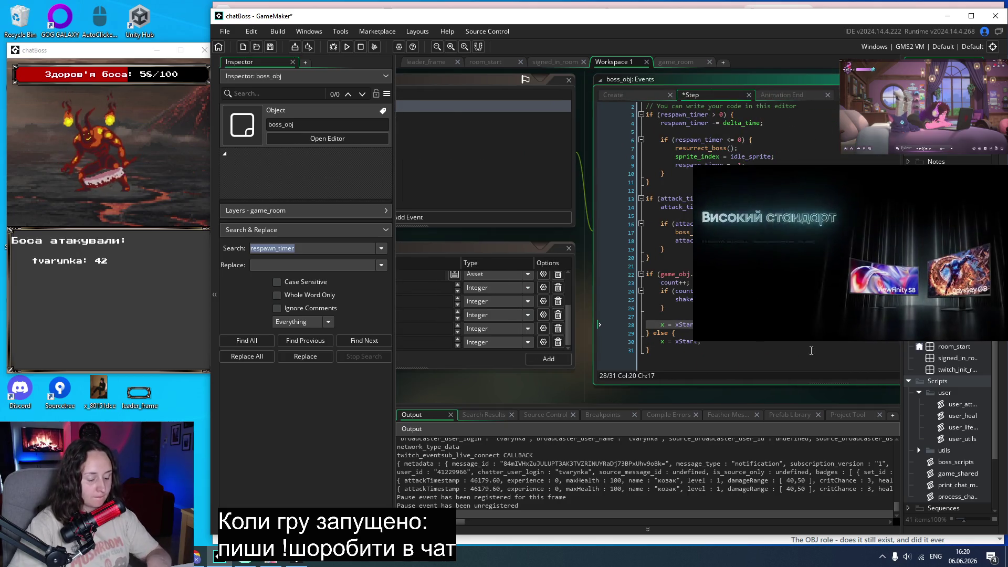
{"action": "left_click", "coordinate": [347, 47]}
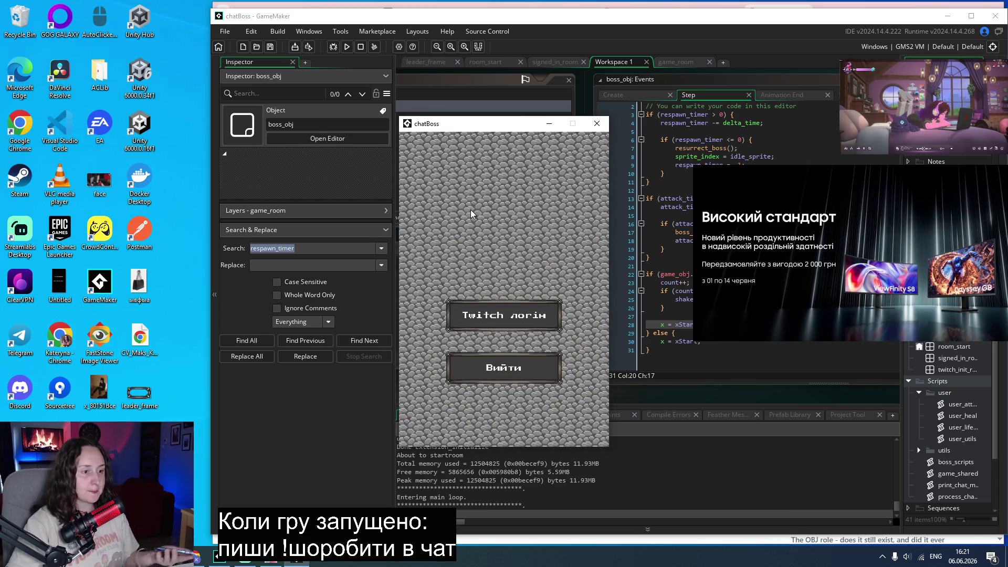
Log the game into Twitch, start the boss fight, and park its window at the top-left.
{"action": "left_click", "coordinate": [461, 319]}
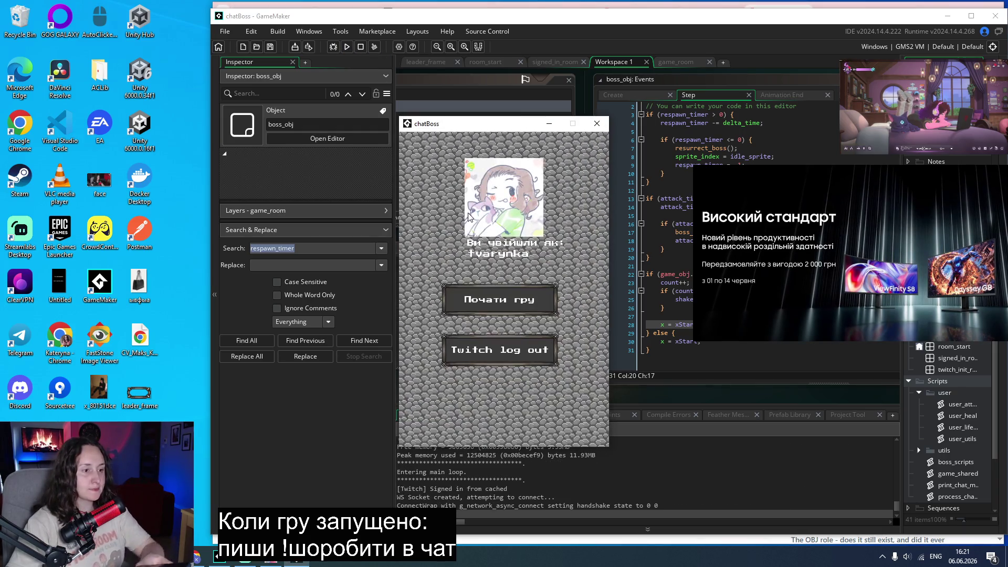
{"action": "left_click", "coordinate": [477, 302]}
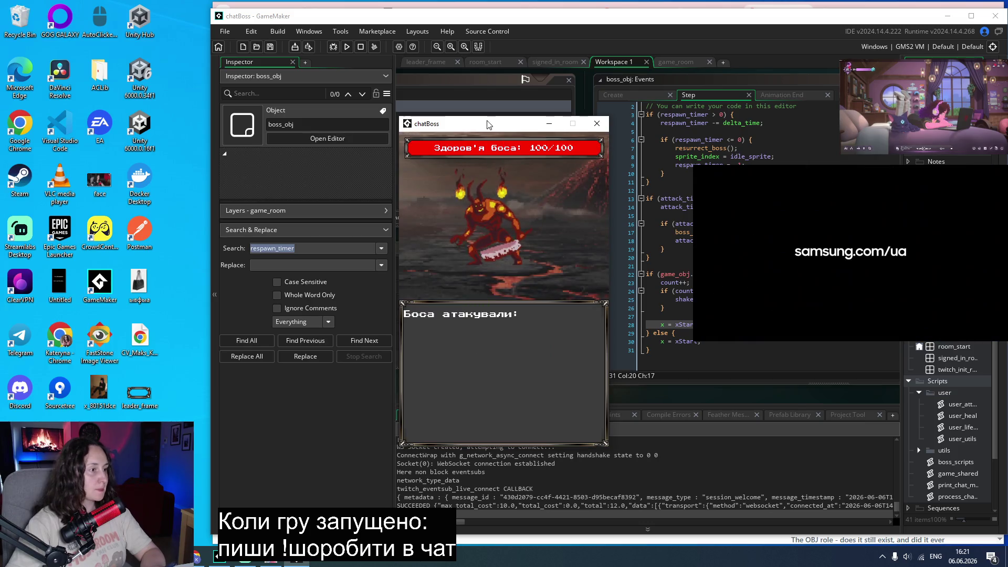
{"action": "left_click_drag", "start_coordinate": [479, 123], "coordinate": [101, 51]}
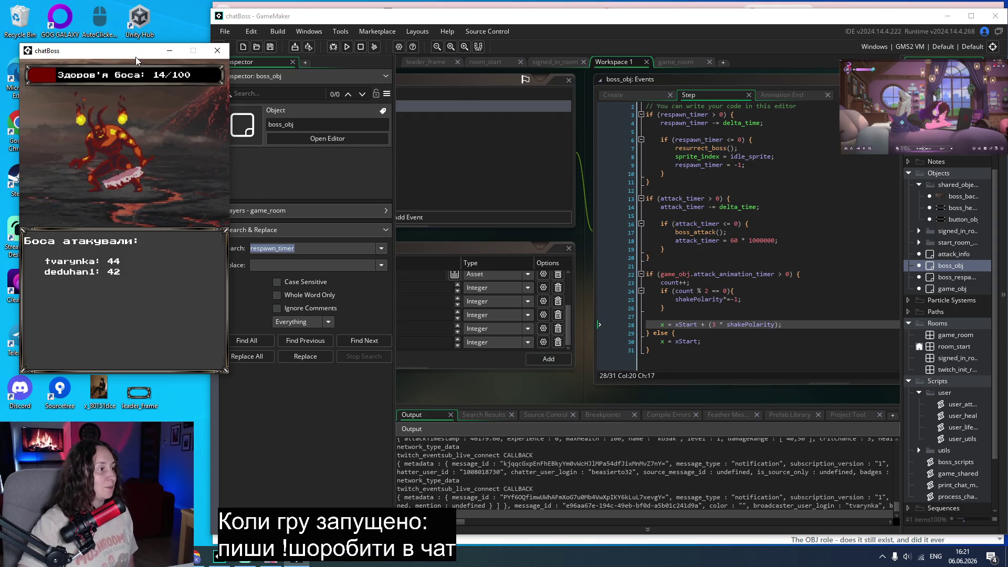
{"action": "left_click_drag", "start_coordinate": [136, 58], "coordinate": [125, 60]}
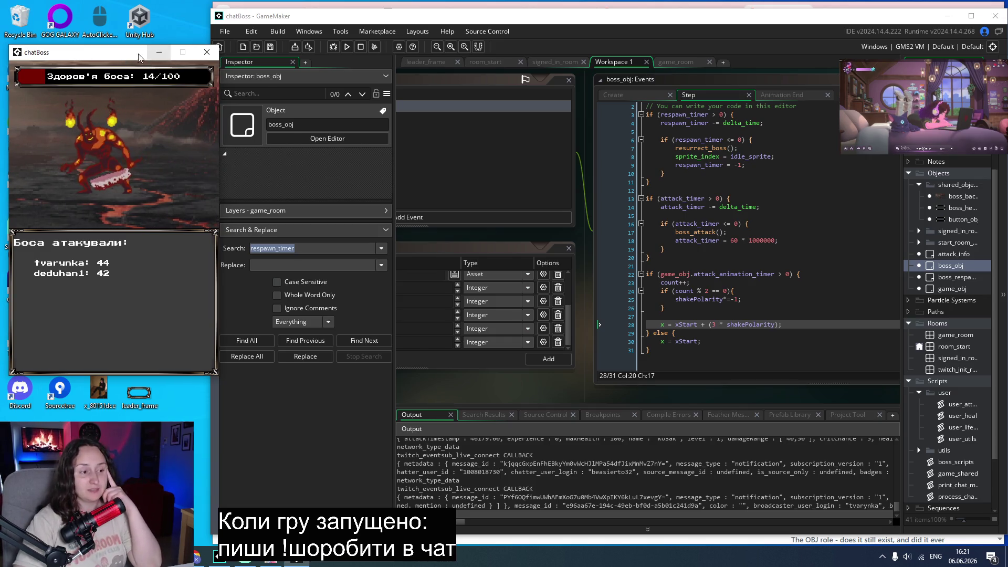
{"action": "left_click", "coordinate": [197, 557]}
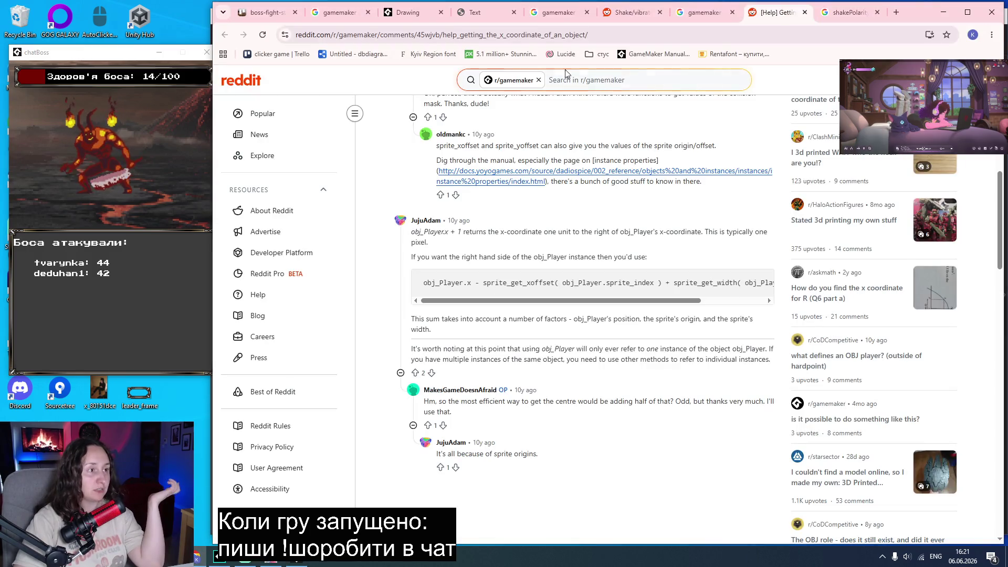
On the Trello board, move the boss-shake animation card from In progress into Done.
{"action": "left_click", "coordinate": [250, 15]}
{"action": "left_click_drag", "start_coordinate": [736, 166], "coordinate": [867, 160]}
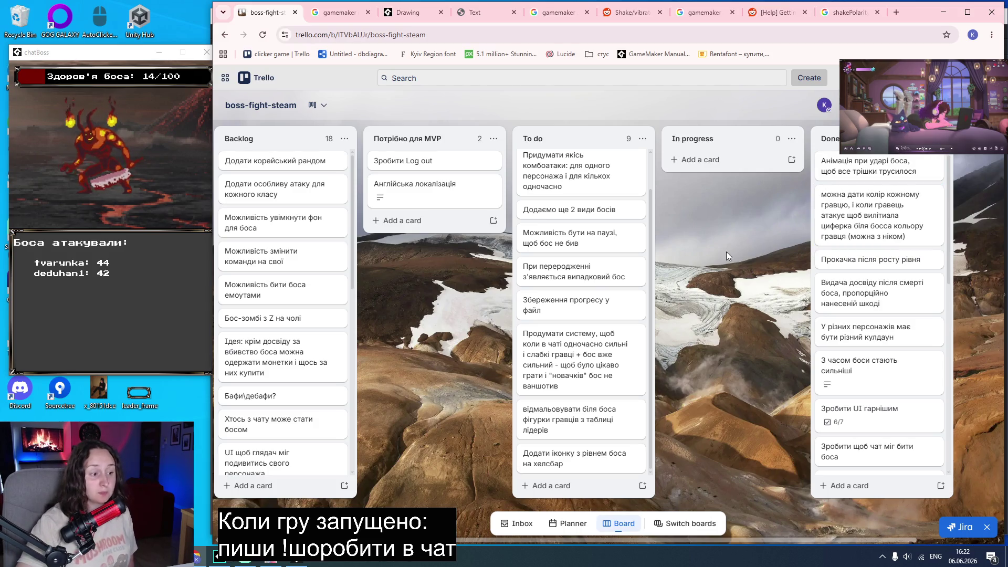
Move the pause card into In progress, then put it back at the top of To do.
{"action": "scroll", "coordinate": [615, 374], "scroll_direction": "up", "scroll_amount": 1}
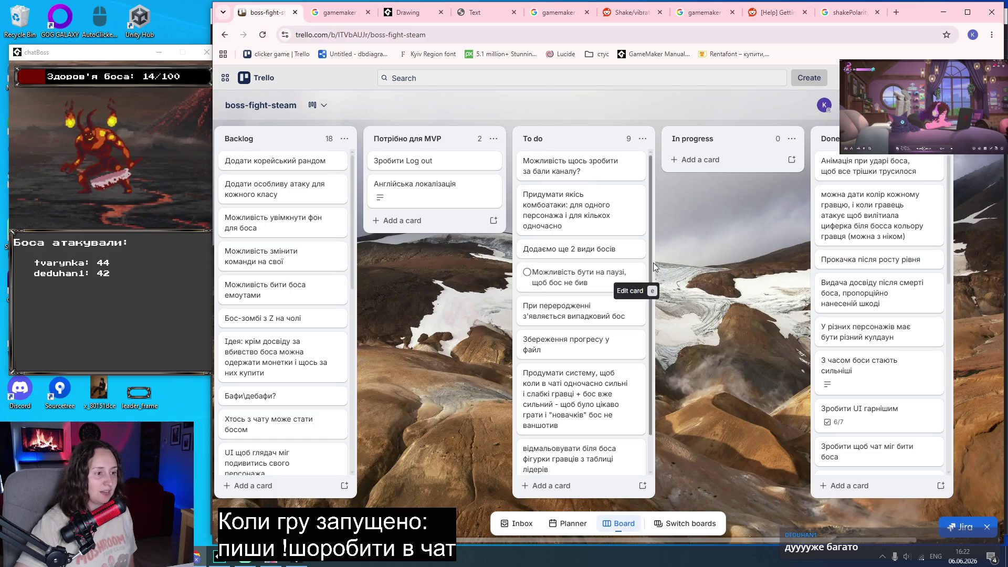
{"action": "left_click_drag", "start_coordinate": [651, 262], "coordinate": [660, 330]}
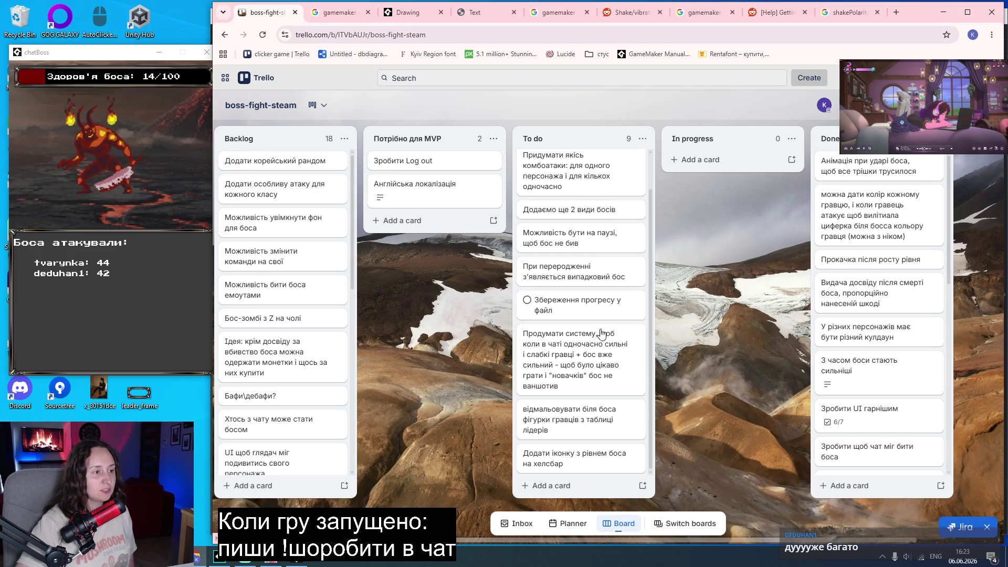
{"action": "scroll", "coordinate": [599, 326], "scroll_direction": "up", "scroll_amount": 2}
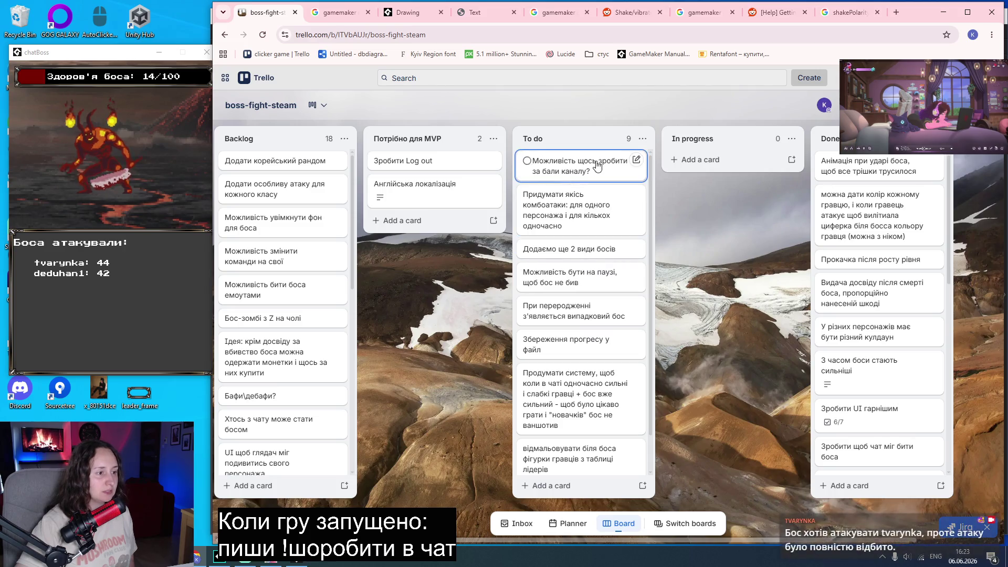
{"action": "left_click_drag", "start_coordinate": [547, 278], "coordinate": [706, 196]}
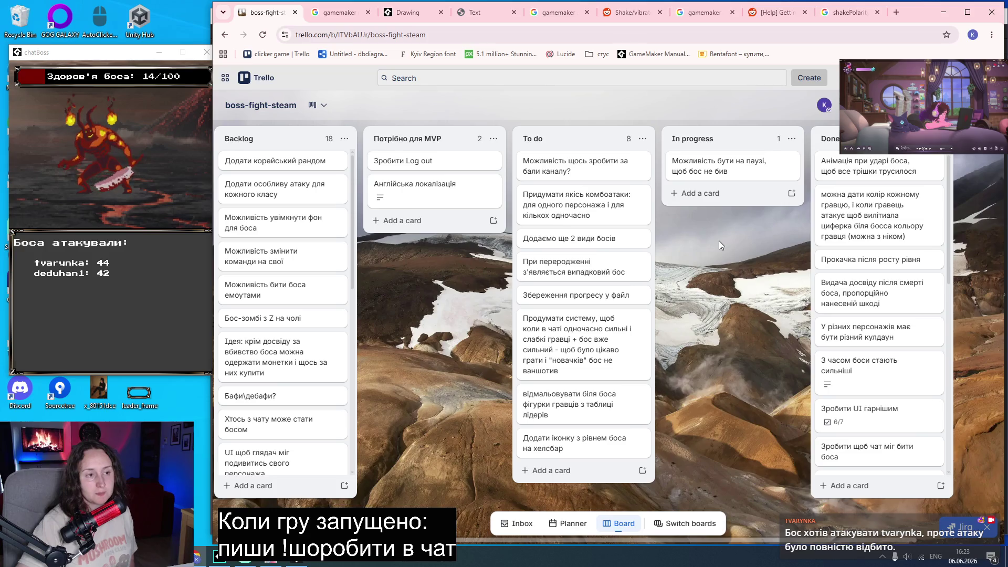
{"action": "left_click_drag", "start_coordinate": [712, 178], "coordinate": [563, 168]}
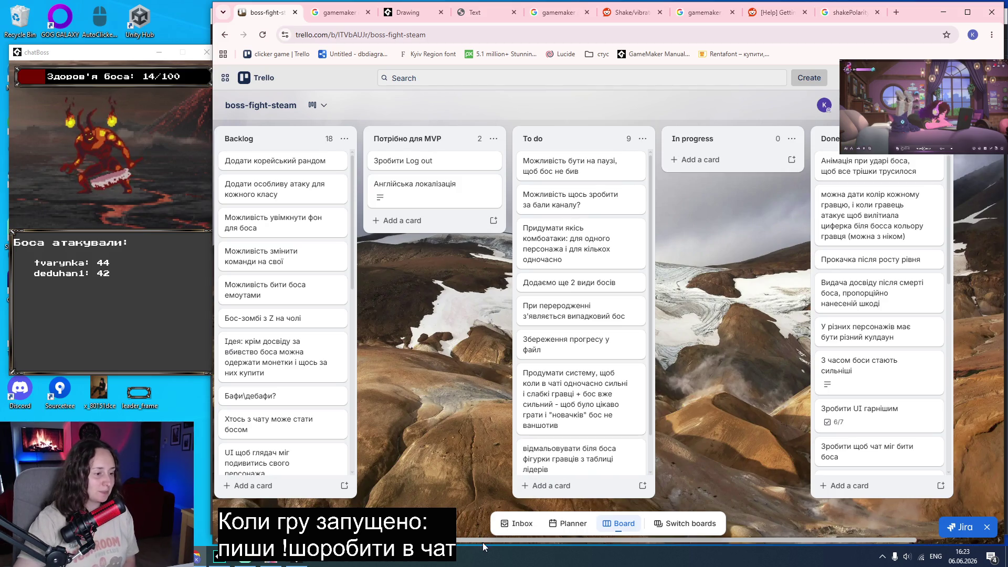
{"action": "scroll", "coordinate": [499, 504], "scroll_direction": "right", "scroll_amount": 2}
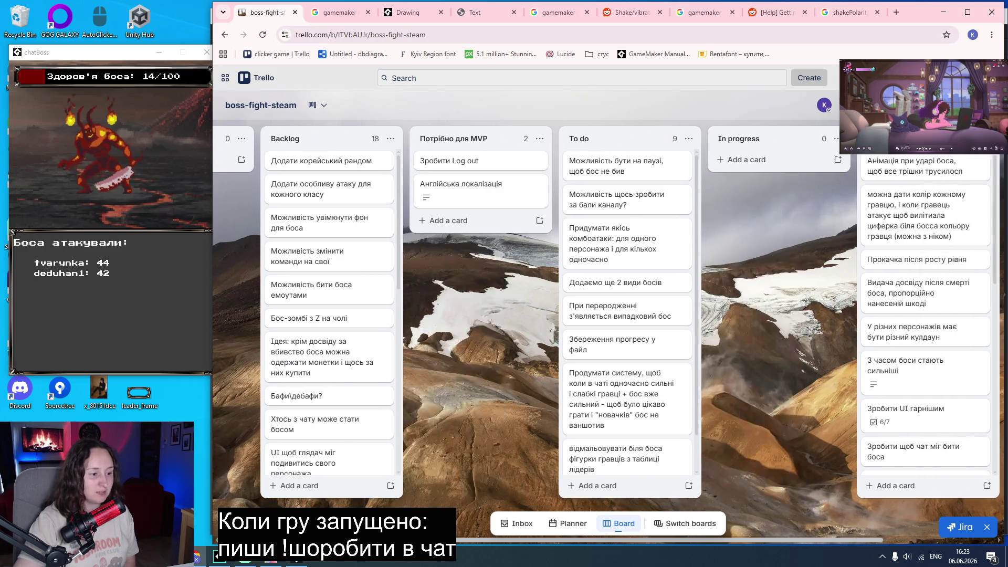
Move the healthbar boss-level icon, two-more-boss-types and random-boss-on-rebirth cards into In progress.
{"action": "scroll", "coordinate": [617, 362], "scroll_direction": "down", "scroll_amount": 1}
{"action": "scroll", "coordinate": [618, 362], "scroll_direction": "up", "scroll_amount": 1}
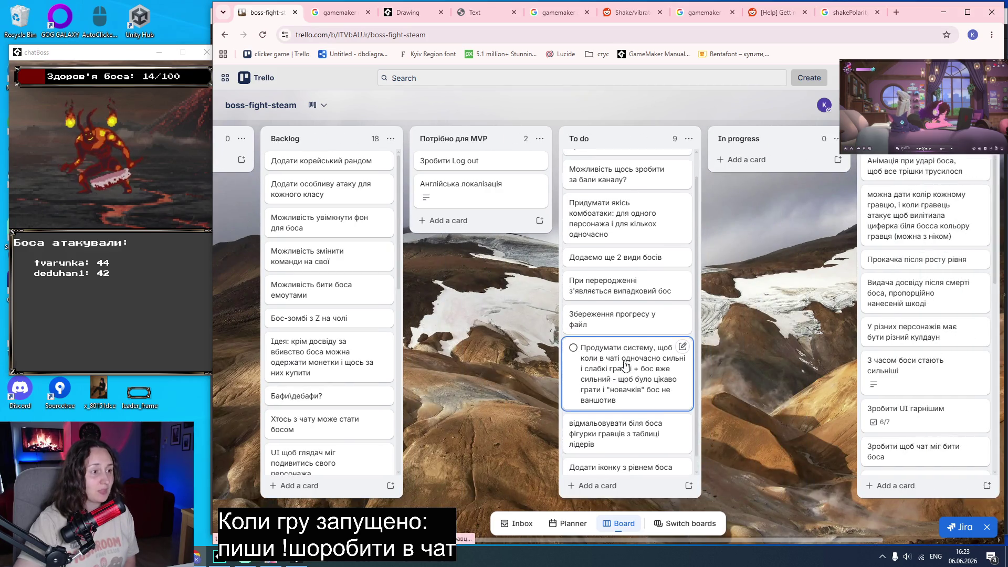
{"action": "scroll", "coordinate": [627, 427], "scroll_direction": "down", "scroll_amount": 1}
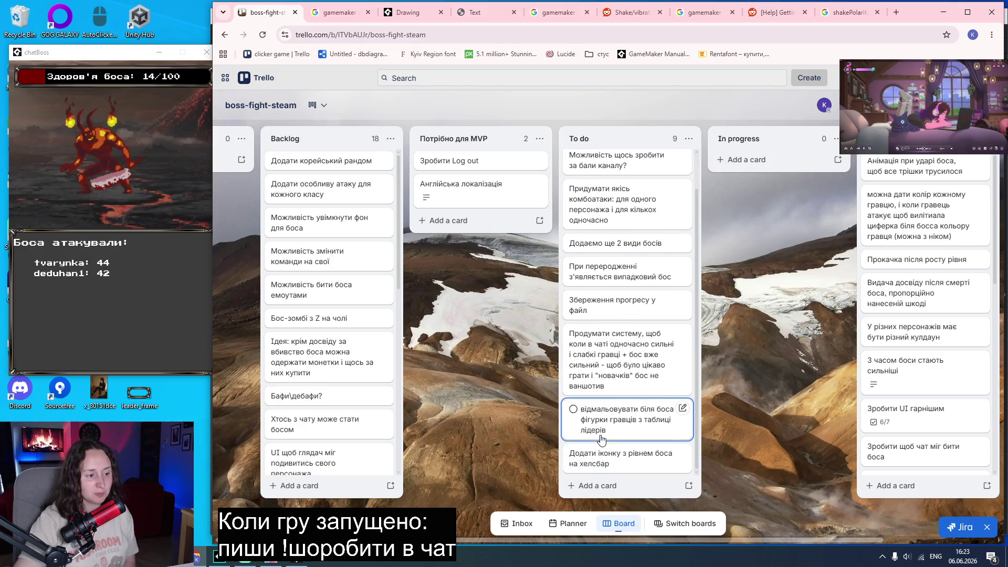
{"action": "left_click_drag", "start_coordinate": [582, 456], "coordinate": [742, 164]}
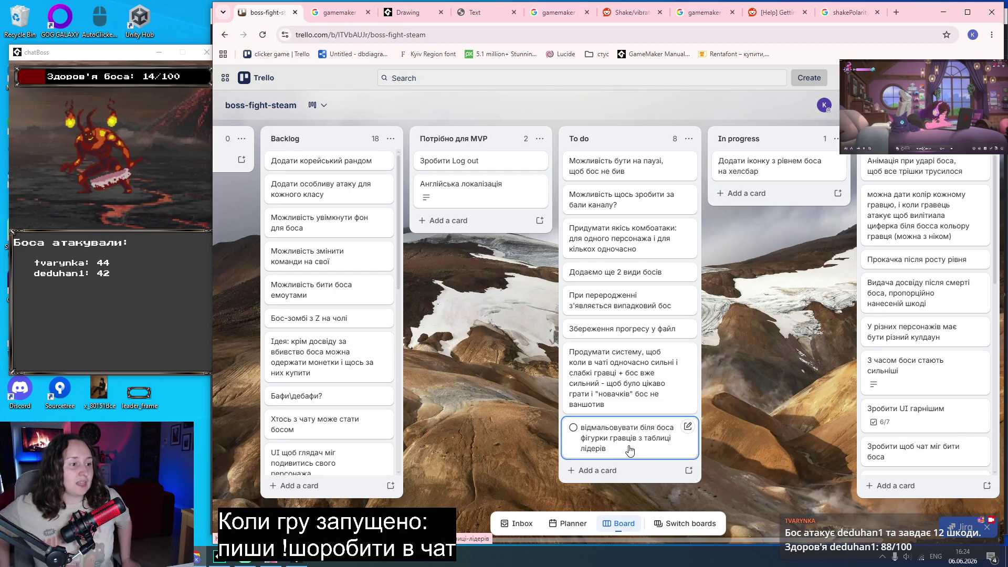
{"action": "left_click_drag", "start_coordinate": [583, 273], "coordinate": [731, 198]}
{"action": "mouse_move", "coordinate": [620, 277]}
{"action": "left_mouse_down"}
{"action": "mouse_move", "coordinate": [677, 273]}
{"action": "mouse_move", "coordinate": [764, 237]}
{"action": "left_mouse_up"}
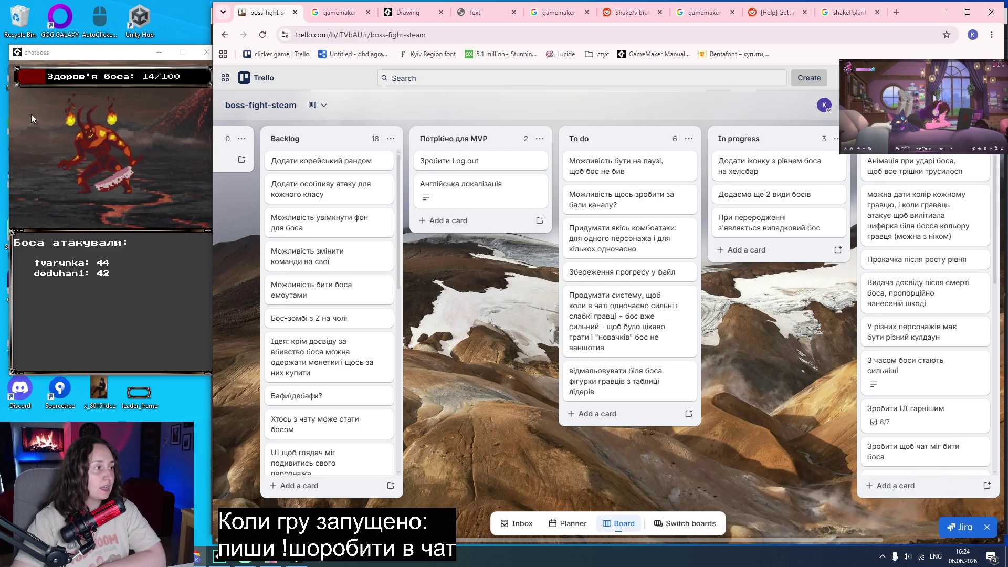
Start a new In progress card titled 'Виправити відобреження таблиці лідерів' in Ukrainian.
{"action": "left_click", "coordinate": [108, 60]}
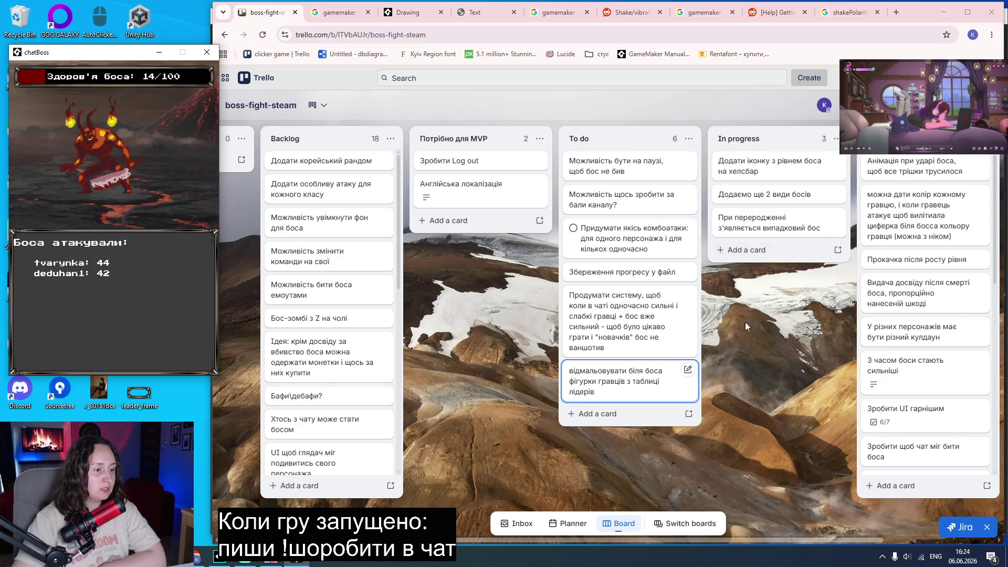
{"action": "left_click", "coordinate": [757, 251]}
{"action": "key", "text": "alt+shift"}
{"action": "type", "text": "Виправити відобре"}
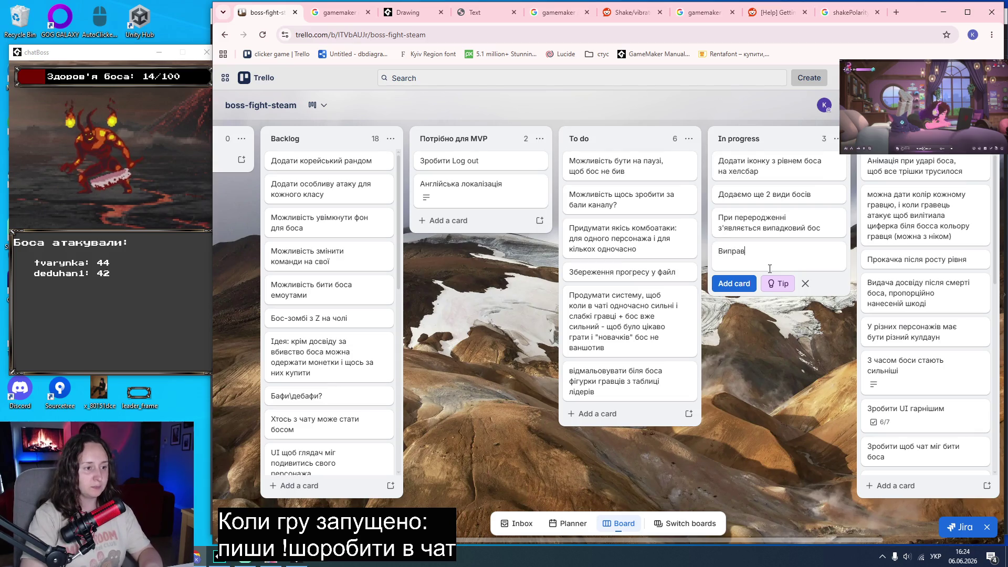
{"action": "type", "text": "жен"}
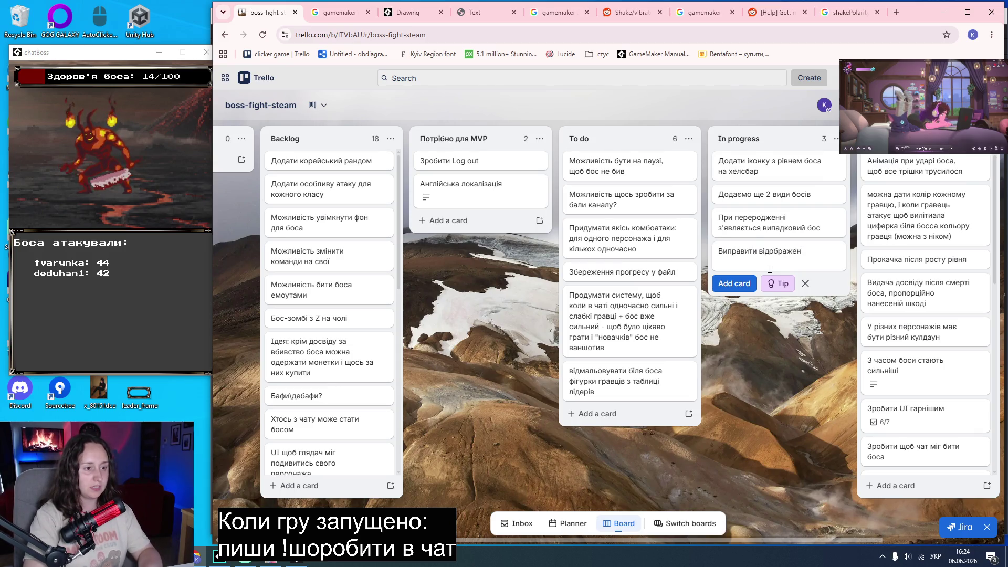
{"action": "type", "text": "ня таблиці лідерів"}
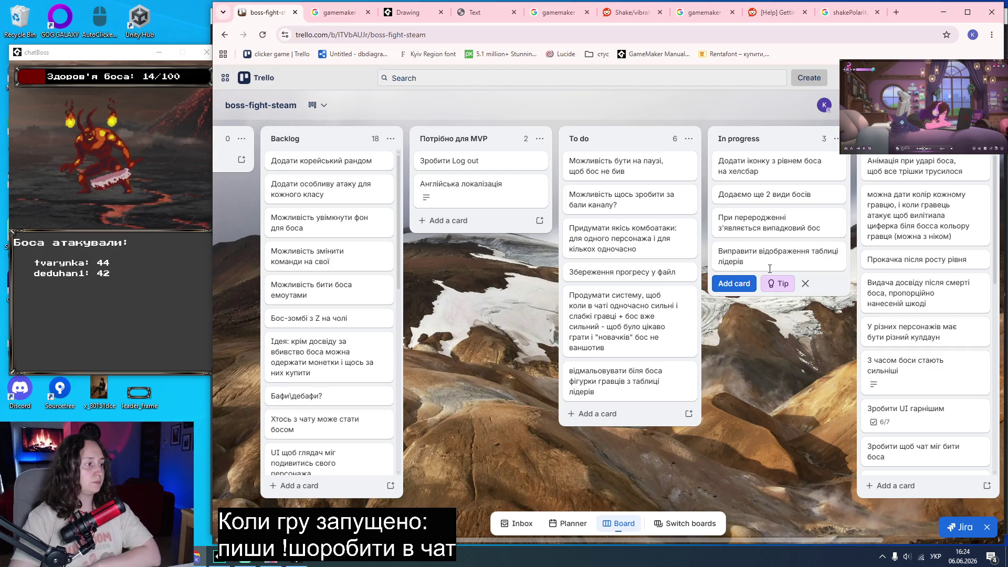
Add the leaderboard-fix card, move Зробити Log out and Англійська локалізація, and put Потрібно для MVP before Backlog.
{"action": "left_click", "coordinate": [762, 377]}
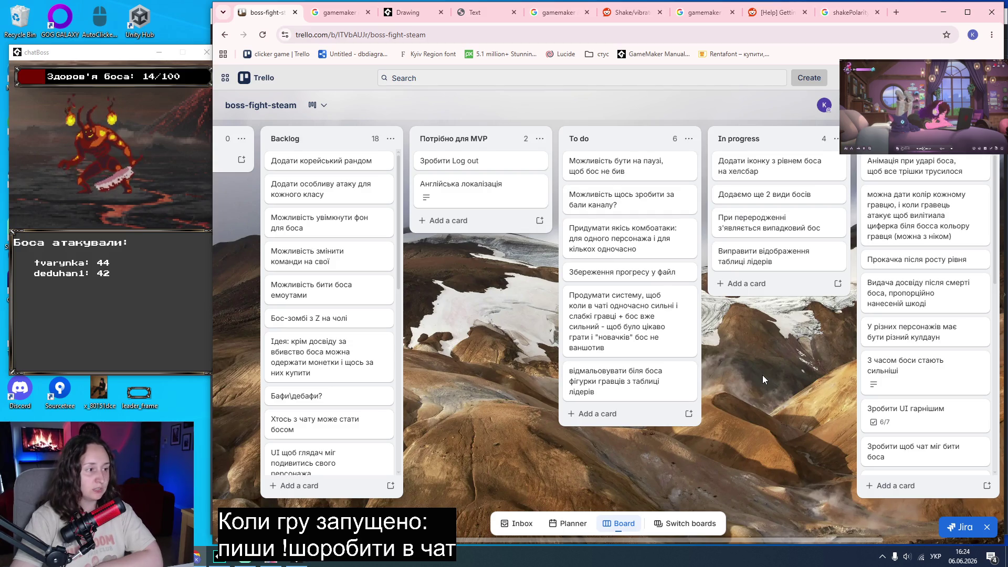
{"action": "left_click_drag", "start_coordinate": [465, 160], "coordinate": [755, 156]}
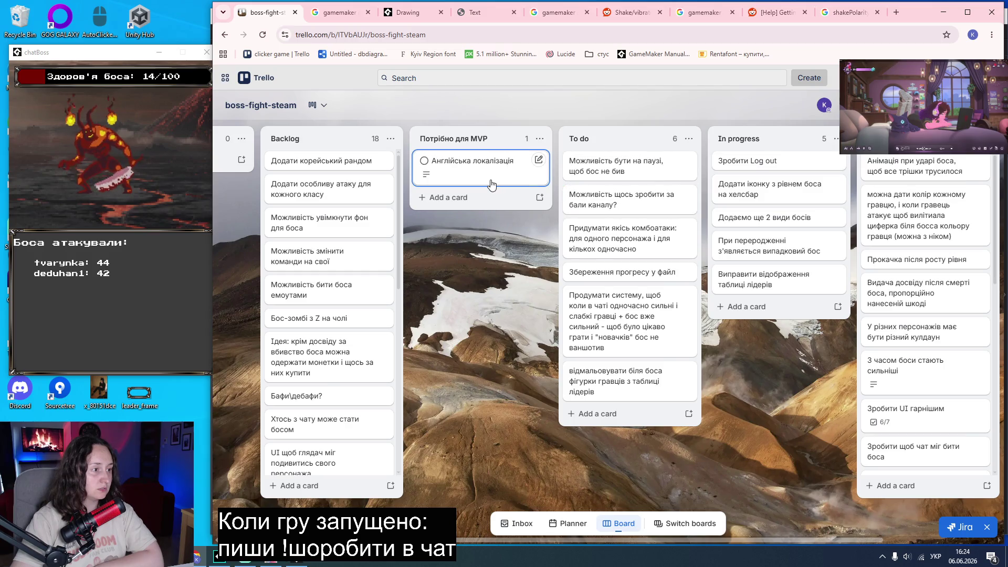
{"action": "mouse_move", "coordinate": [479, 169]}
{"action": "left_mouse_down"}
{"action": "mouse_move", "coordinate": [630, 158]}
{"action": "mouse_move", "coordinate": [633, 167]}
{"action": "left_mouse_up"}
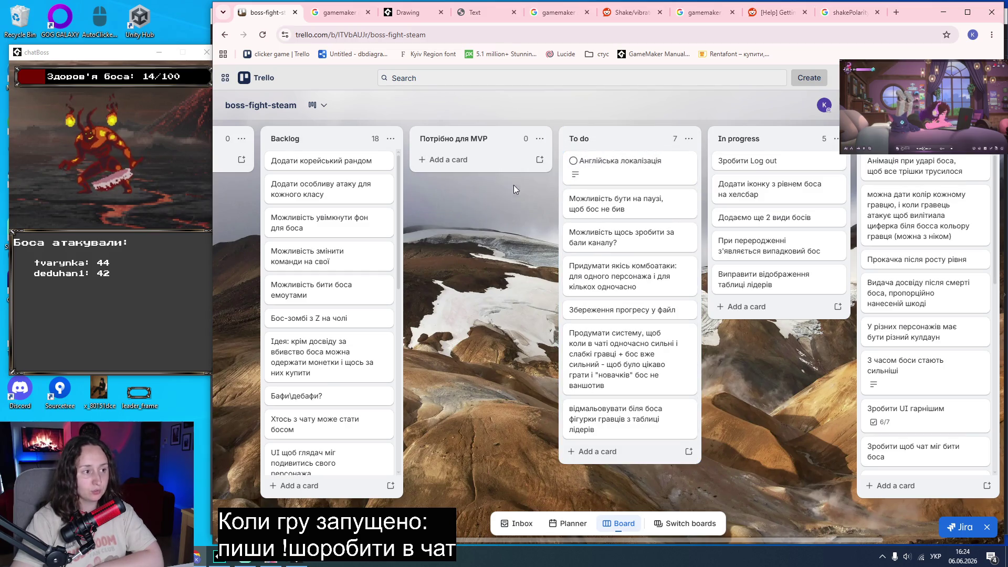
{"action": "mouse_move", "coordinate": [462, 140]}
{"action": "left_mouse_down"}
{"action": "mouse_move", "coordinate": [295, 138]}
{"action": "mouse_move", "coordinate": [315, 141]}
{"action": "left_mouse_up"}
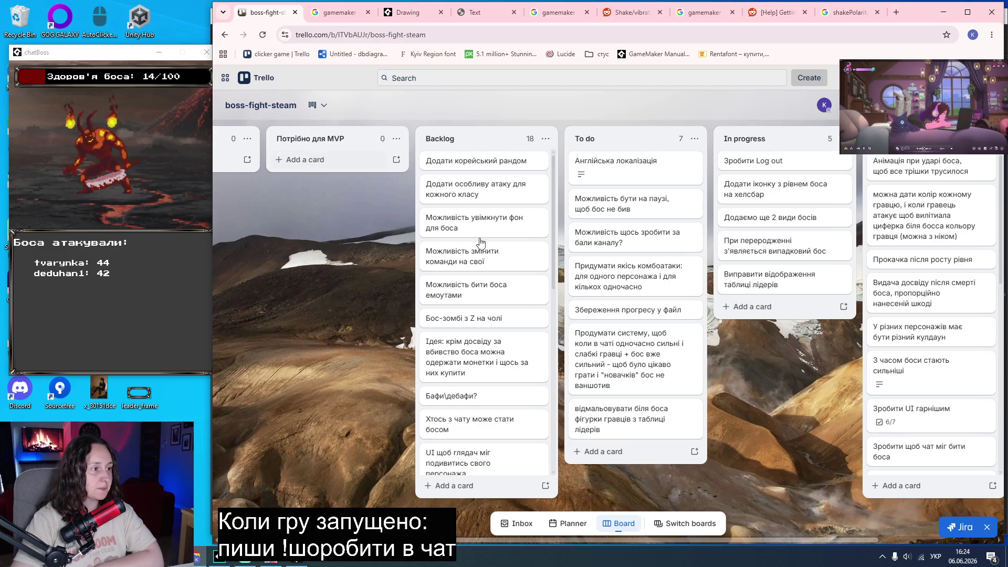